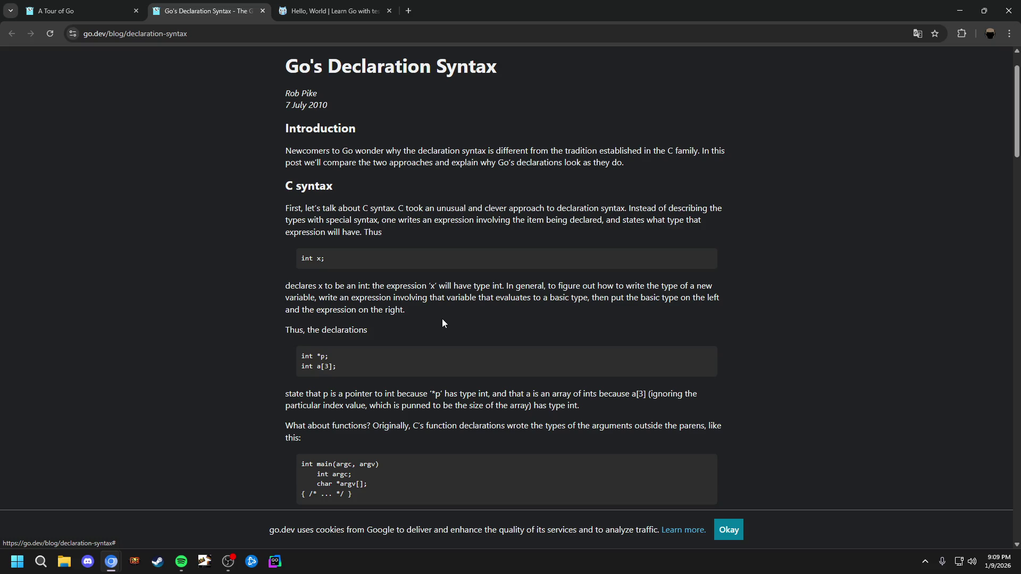
Scroll the Go's Declaration Syntax post down to its C syntax section and function declaration examples
{"action": "scroll", "coordinate": [444, 322], "scroll_direction": "down", "scroll_amount": 1}
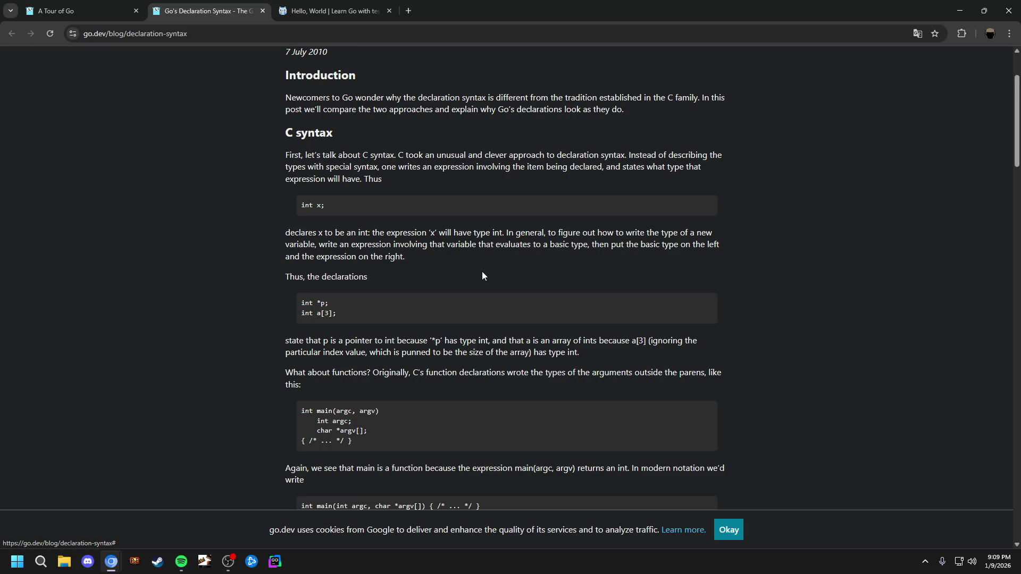
{"action": "scroll", "coordinate": [481, 275], "scroll_direction": "down", "scroll_amount": 1}
{"action": "scroll", "coordinate": [482, 271], "scroll_direction": "down", "scroll_amount": 1}
{"action": "scroll", "coordinate": [484, 266], "scroll_direction": "up", "scroll_amount": 1}
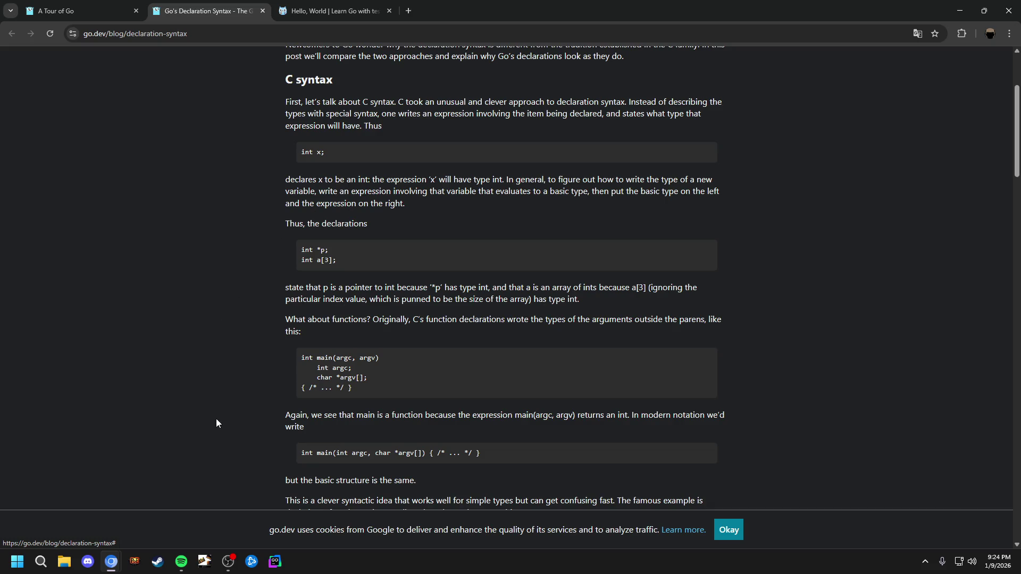
Return to the Go Declaration Syntax article, dismiss its cookie notice, and scroll to the C syntax examples
{"action": "left_click", "coordinate": [181, 562]}
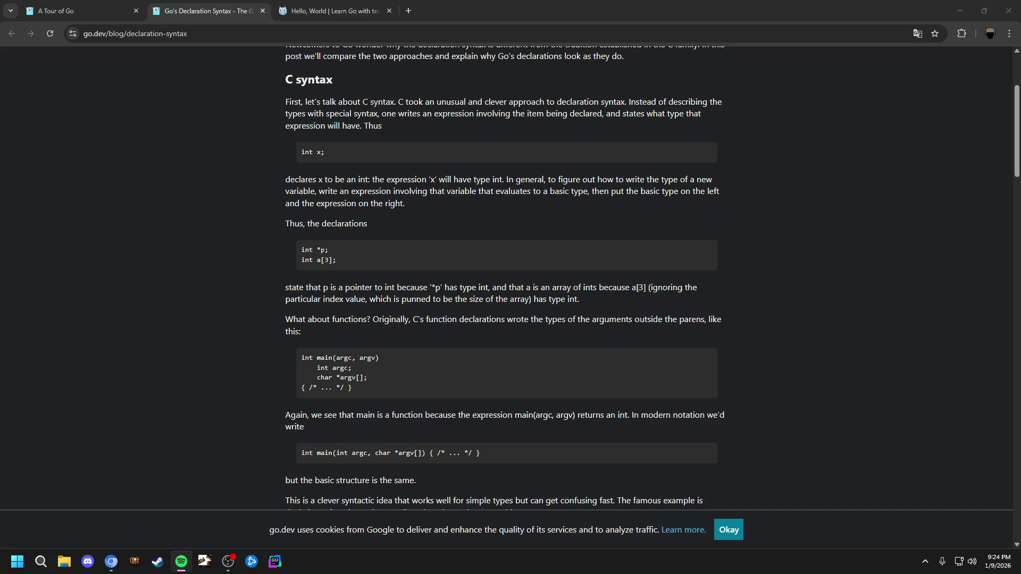
{"action": "key", "text": "alt+Tab"}
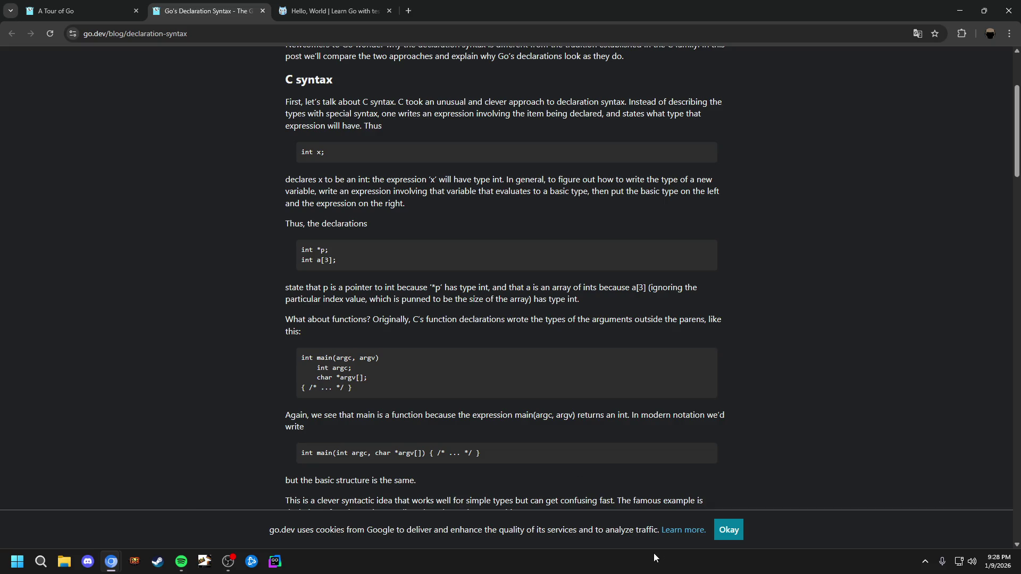
{"action": "left_click", "coordinate": [729, 530]}
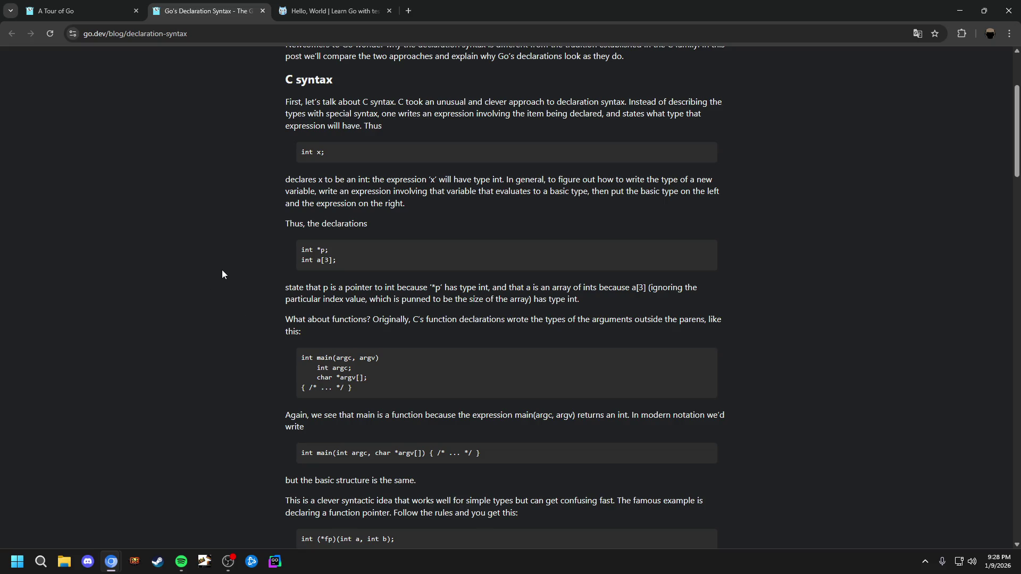
{"action": "scroll", "coordinate": [223, 273], "scroll_direction": "down", "scroll_amount": 1}
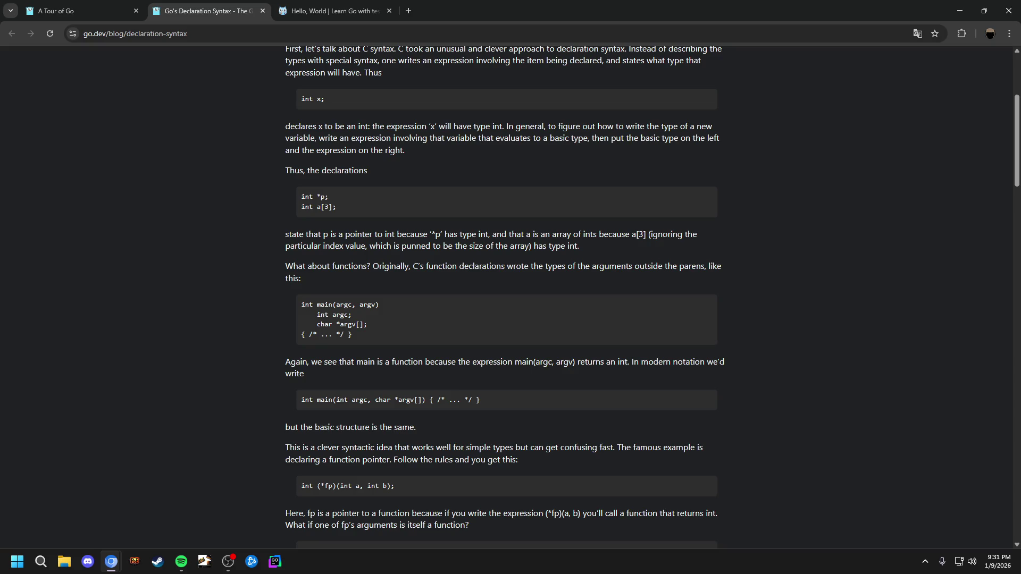
{"action": "left_click_drag", "start_coordinate": [399, 109], "coordinate": [418, 19]}
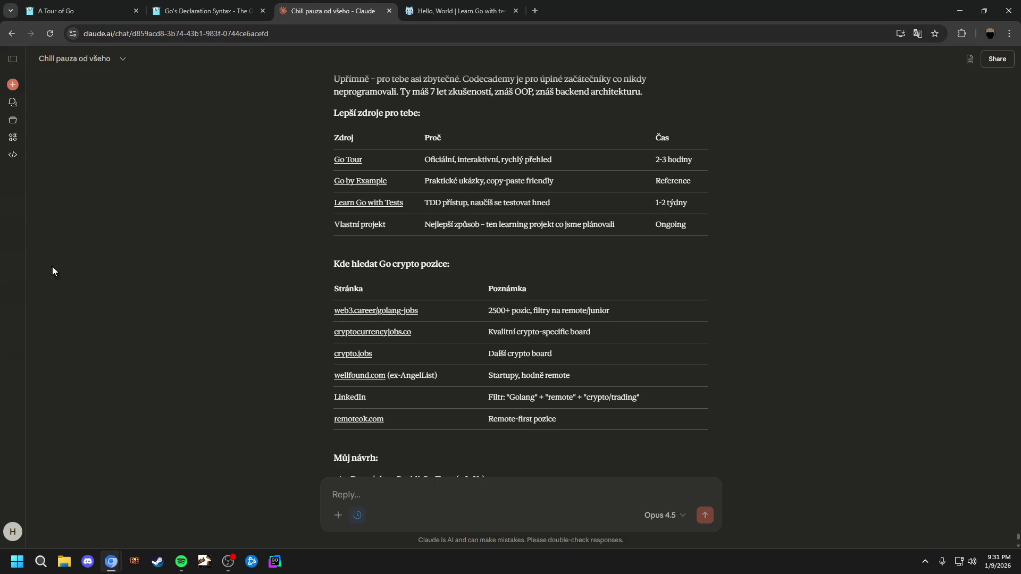
Open web3.career/golang-jobs from Claude's job-board table in a background tab, then close the Claude chat
{"action": "left_click", "coordinate": [372, 314]}
{"action": "key", "text": "Escape"}
{"action": "scroll", "coordinate": [275, 278], "scroll_direction": "up", "scroll_amount": 12}
{"action": "scroll", "coordinate": [276, 279], "scroll_direction": "up", "scroll_amount": 2}
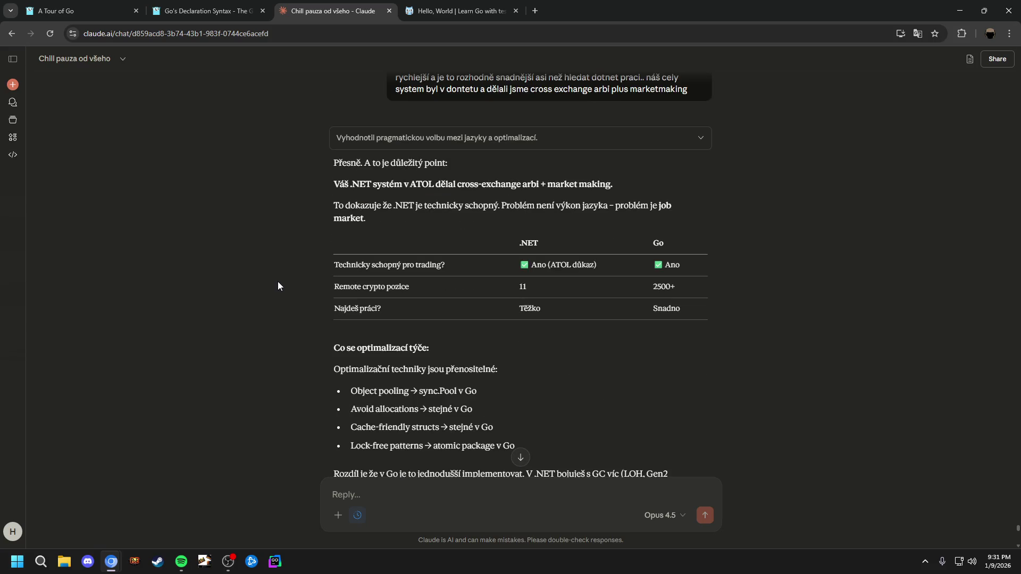
{"action": "left_click_drag", "start_coordinate": [313, 255], "coordinate": [487, 311]}
{"action": "left_click", "coordinate": [744, 310]}
{"action": "scroll", "coordinate": [558, 298], "scroll_direction": "up", "scroll_amount": 1}
{"action": "scroll", "coordinate": [553, 295], "scroll_direction": "down", "scroll_amount": 1}
{"action": "scroll", "coordinate": [674, 297], "scroll_direction": "down", "scroll_amount": 15}
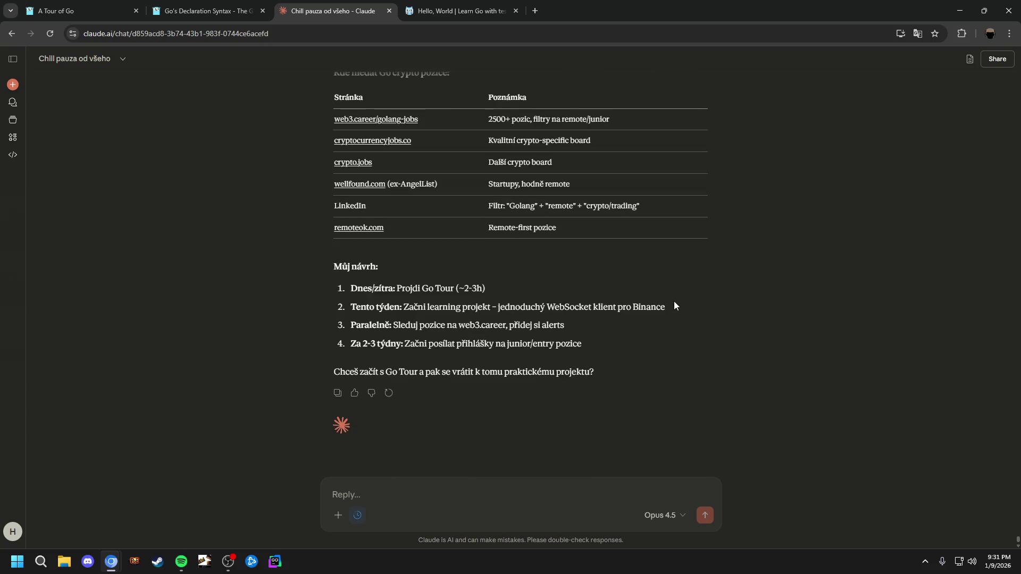
{"action": "middle_click", "coordinate": [375, 120]}
{"action": "middle_click", "coordinate": [350, 10]}
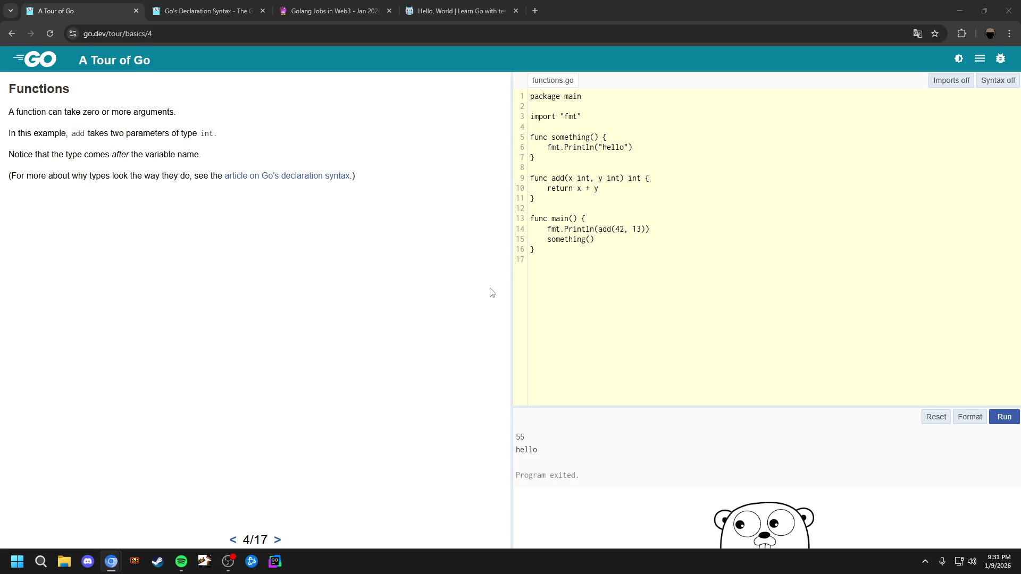
Switch the Tour of Go Functions lesson to the dark theme, then go back to the Declaration Syntax article
{"action": "left_click", "coordinate": [959, 59]}
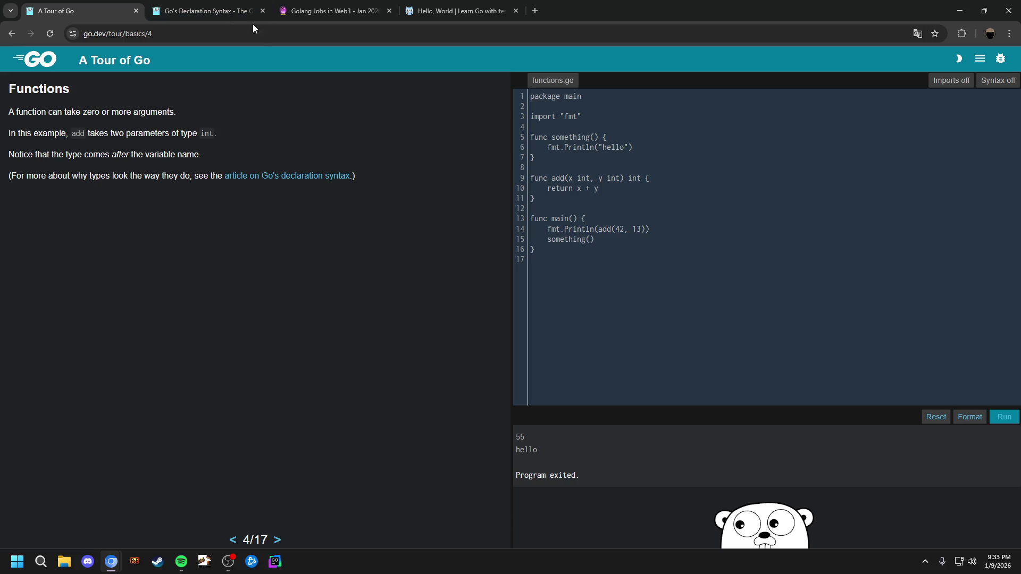
{"action": "left_click", "coordinate": [208, 11]}
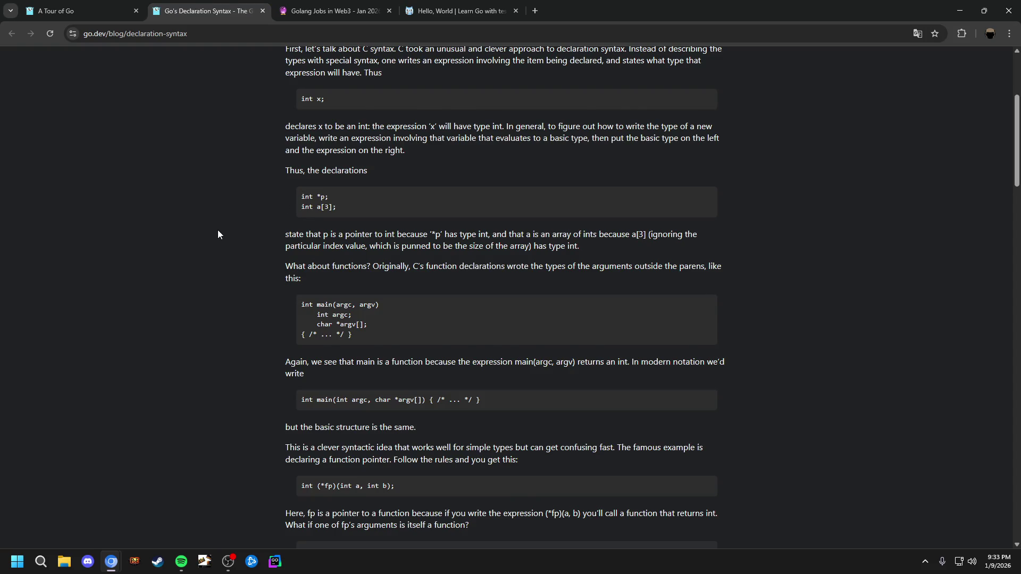
Close the Declaration Syntax article and scroll through the Learn Go with Tests Hello, World chapter
{"action": "scroll", "coordinate": [218, 234], "scroll_direction": "up", "scroll_amount": 2}
{"action": "left_click", "coordinate": [94, 14]}
{"action": "left_click", "coordinate": [229, 16]}
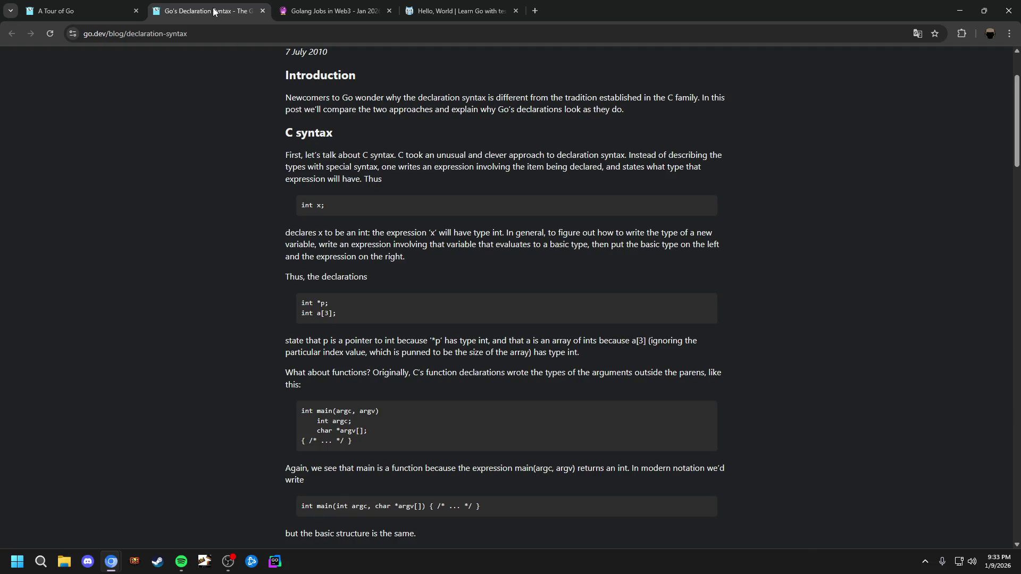
{"action": "middle_click", "coordinate": [215, 12]}
{"action": "left_click", "coordinate": [231, 10]}
{"action": "left_click", "coordinate": [334, 15]}
{"action": "scroll", "coordinate": [285, 264], "scroll_direction": "up", "scroll_amount": 20}
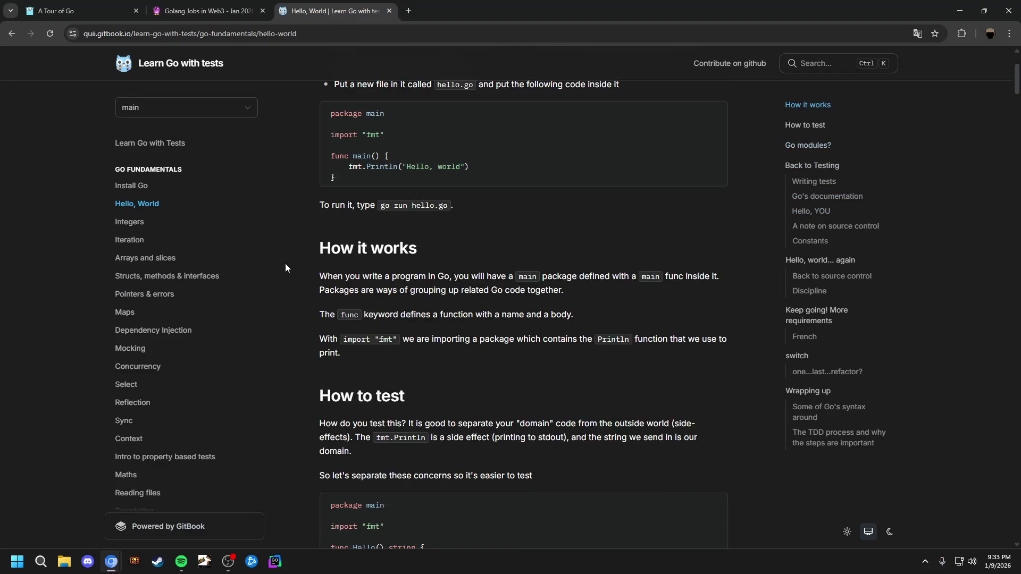
{"action": "scroll", "coordinate": [285, 263], "scroll_direction": "up", "scroll_amount": 3}
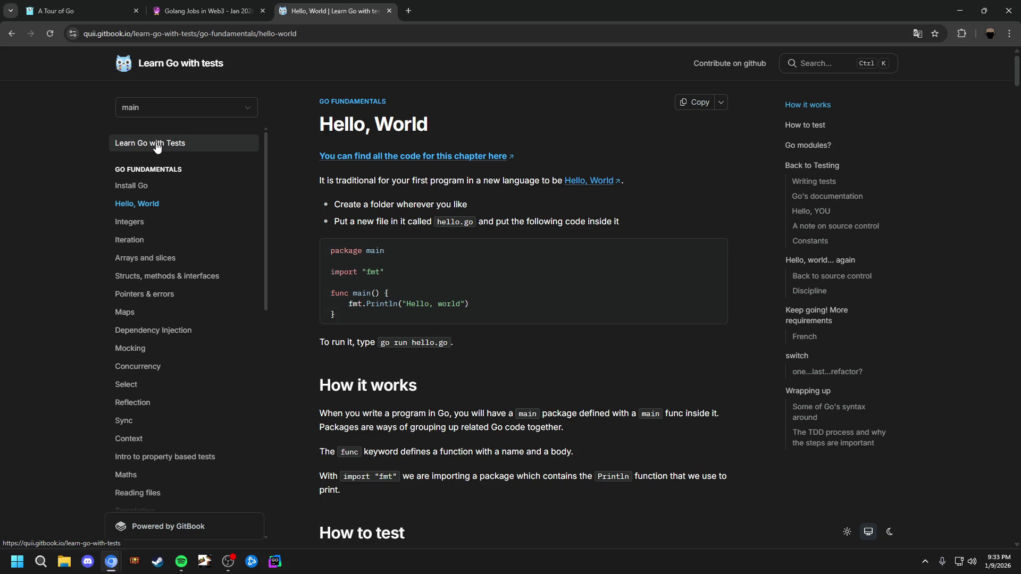
{"action": "scroll", "coordinate": [289, 310], "scroll_direction": "down", "scroll_amount": 10}
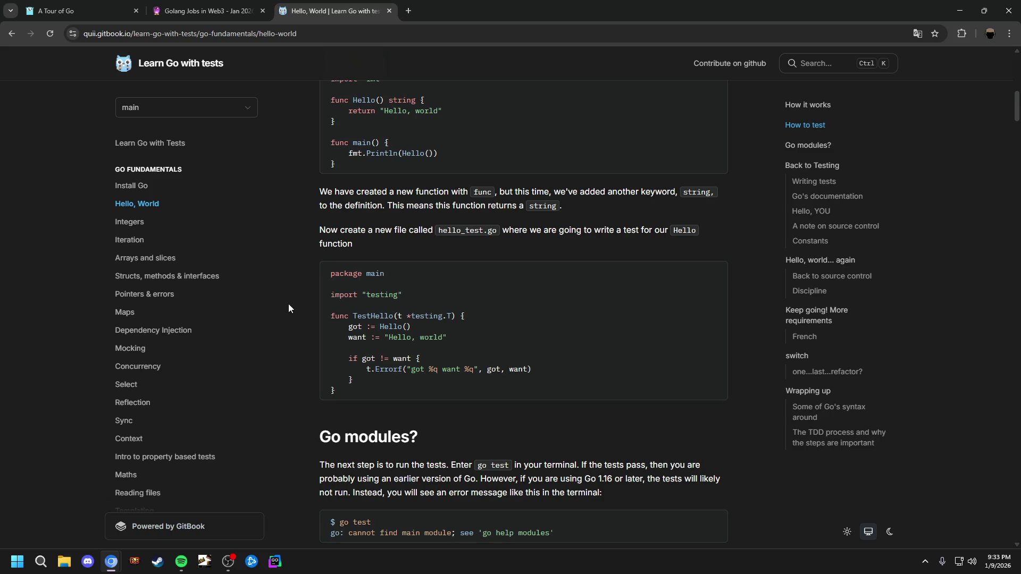
Search Google for 'google antigravity' in a new tab
{"action": "left_click", "coordinate": [408, 11]}
{"action": "type", "text": "google antigravity"}
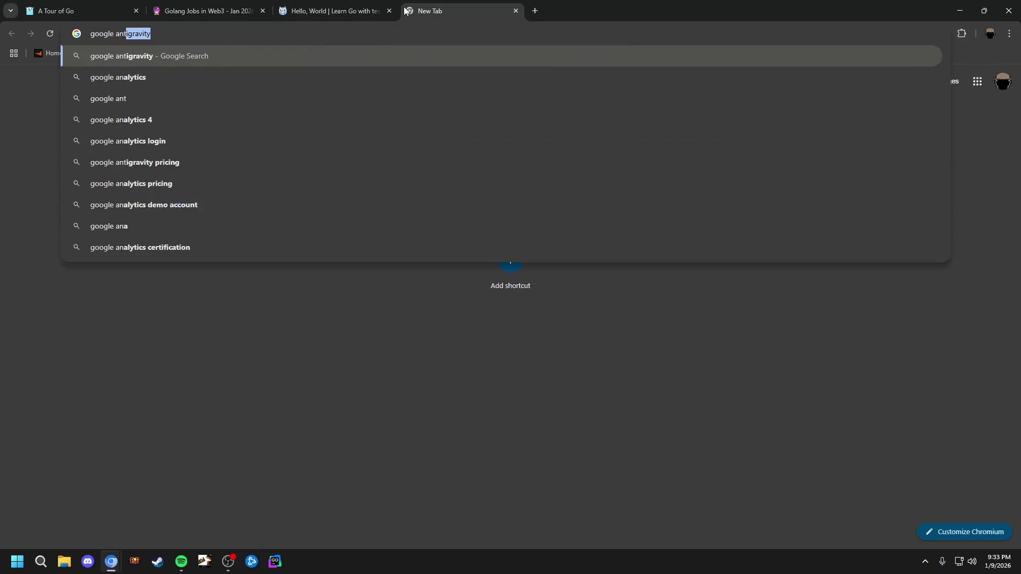
{"action": "key", "text": "Return"}
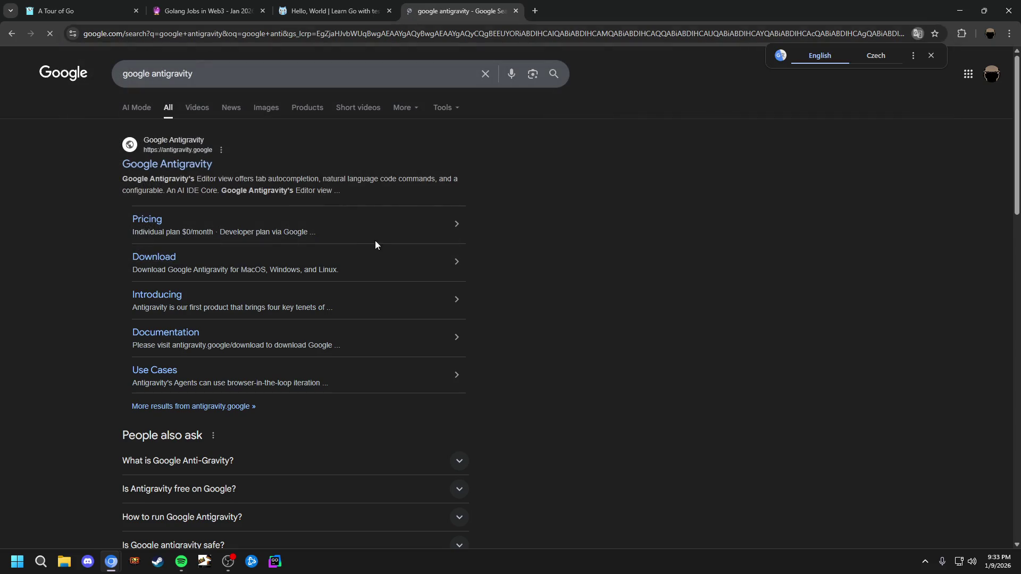
Open the Google Antigravity site's use-cases page and accept its cookie notice
{"action": "left_click", "coordinate": [200, 165]}
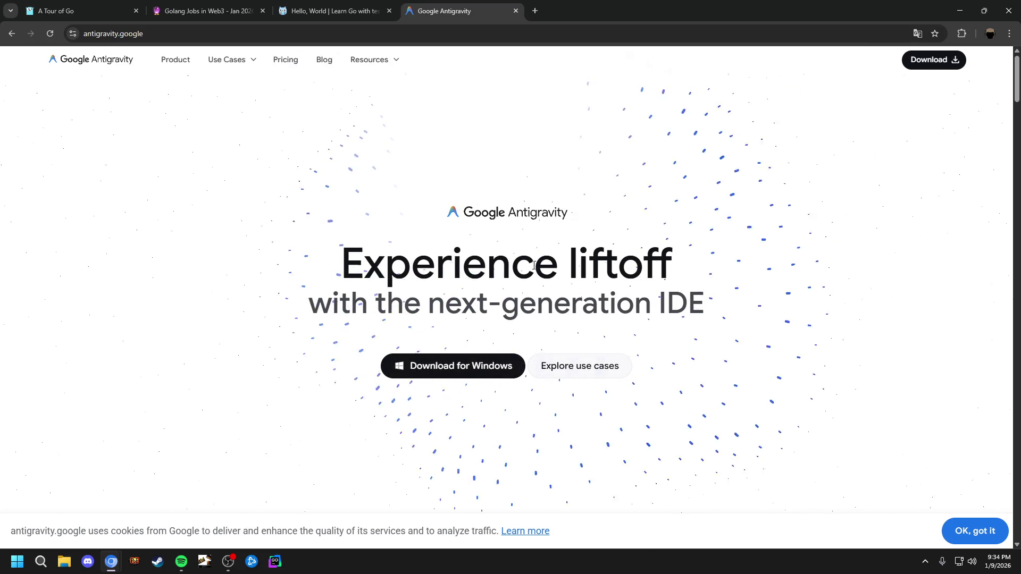
{"action": "left_click", "coordinate": [589, 367]}
{"action": "scroll", "coordinate": [593, 369], "scroll_direction": "down", "scroll_amount": 1}
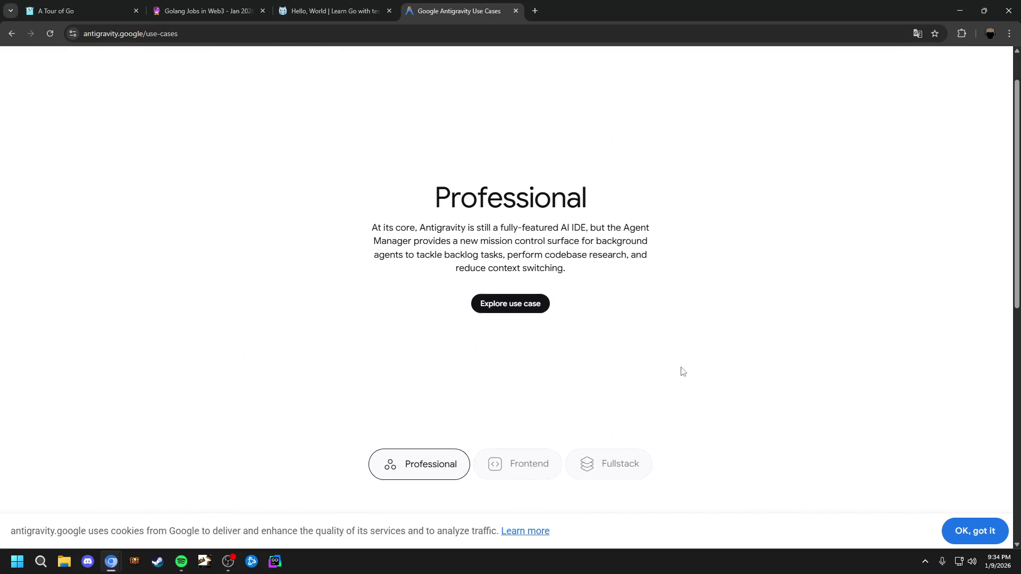
{"action": "left_click", "coordinate": [971, 532]}
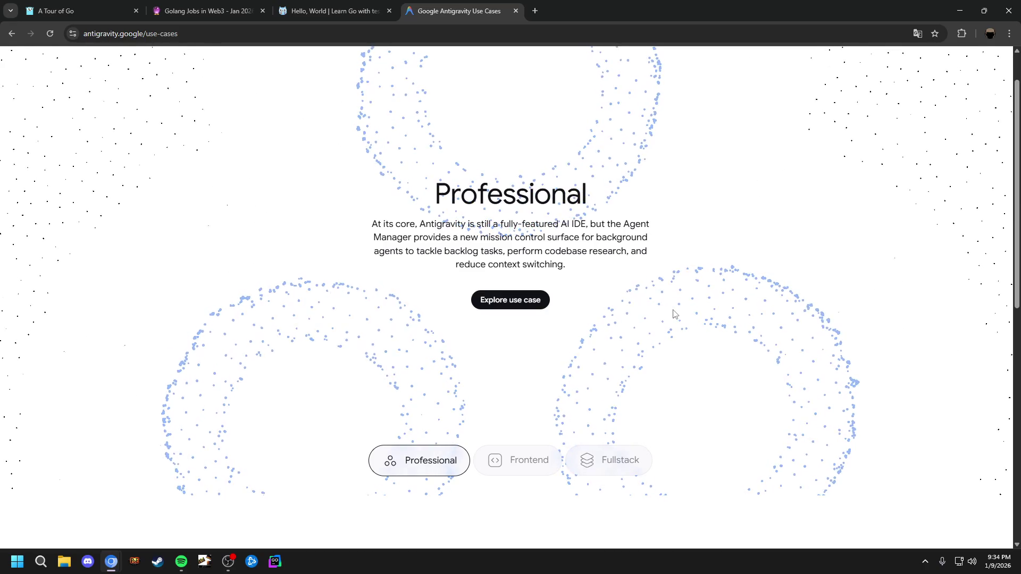
{"action": "scroll", "coordinate": [672, 312], "scroll_direction": "down", "scroll_amount": 2}
{"action": "scroll", "coordinate": [679, 303], "scroll_direction": "up", "scroll_amount": 3}
{"action": "left_click", "coordinate": [275, 562]}
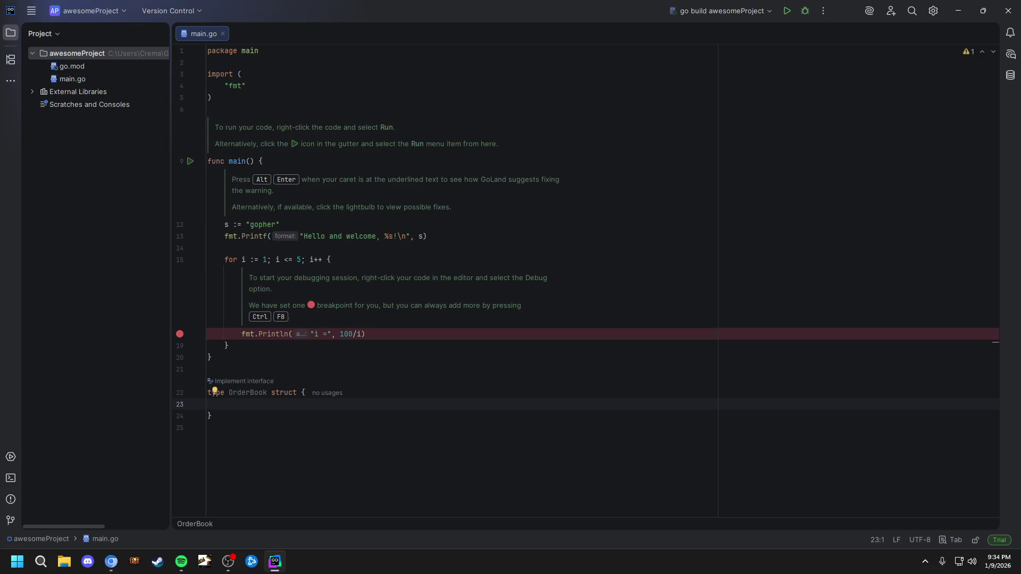
Maximize, then close the screenshot preview window to get back to GoLand's main.go
{"action": "key", "text": "alt+Tab"}
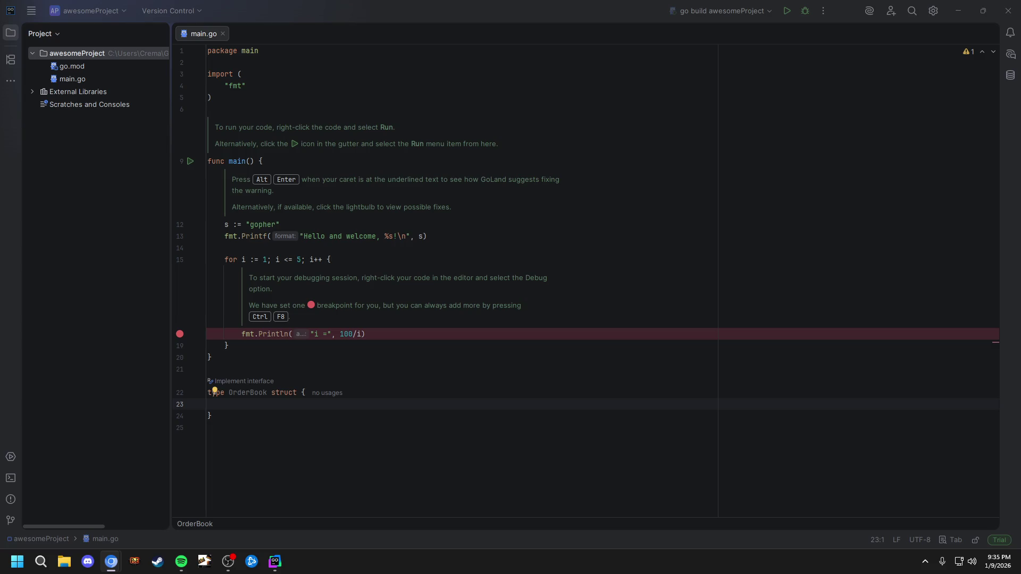
{"action": "key", "text": "alt+Tab"}
{"action": "double_click", "coordinate": [594, 136]}
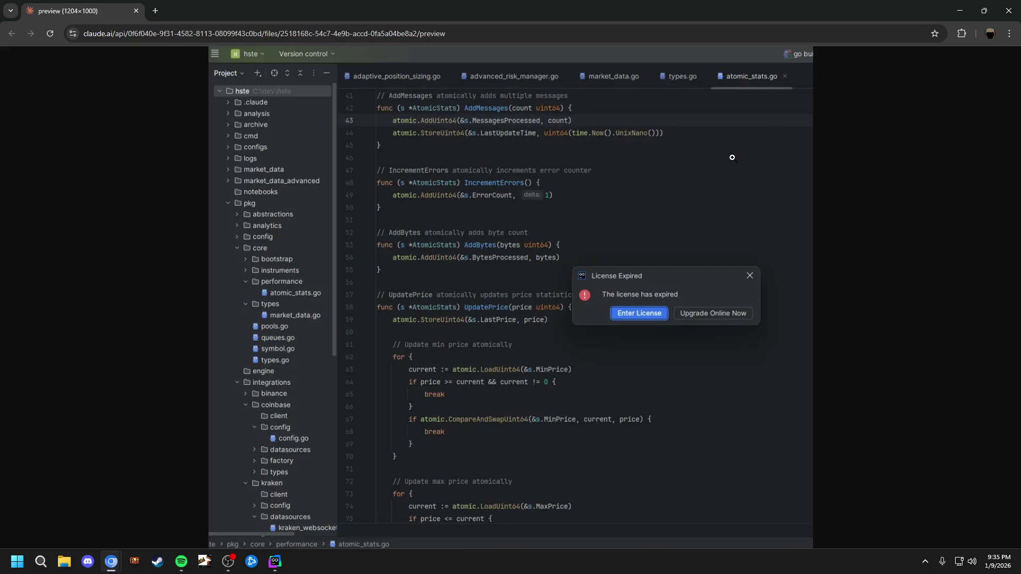
{"action": "left_click", "coordinate": [959, 10]}
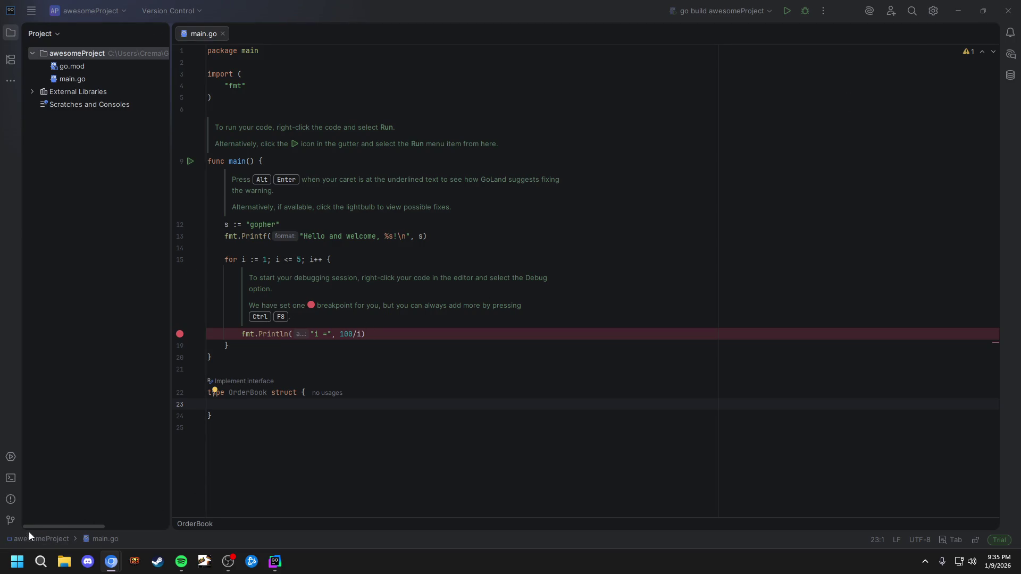
{"action": "left_click", "coordinate": [11, 478]}
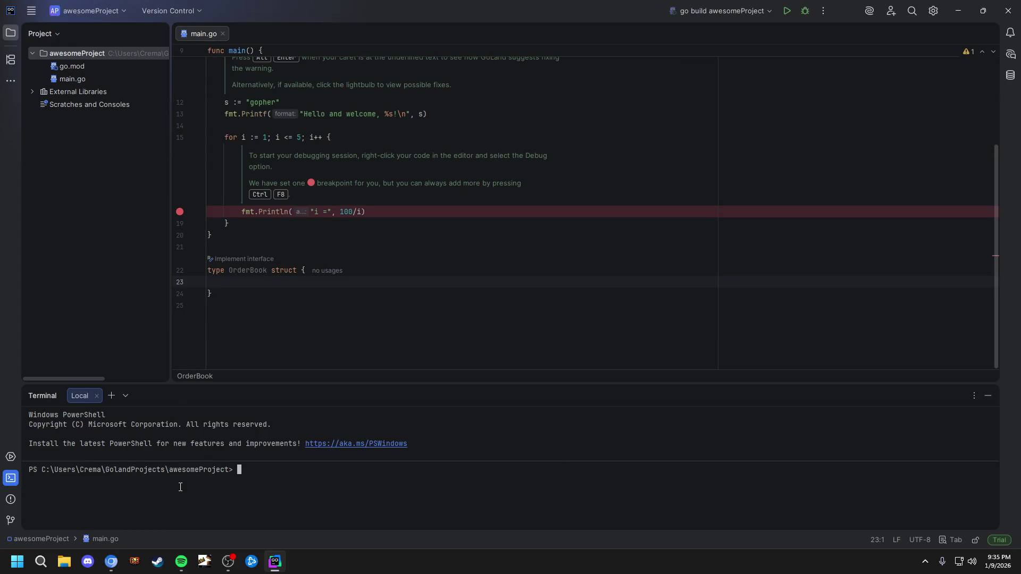
{"action": "type", "text": "claud"}
{"action": "type", "text": "e"}
{"action": "key", "text": "Return"}
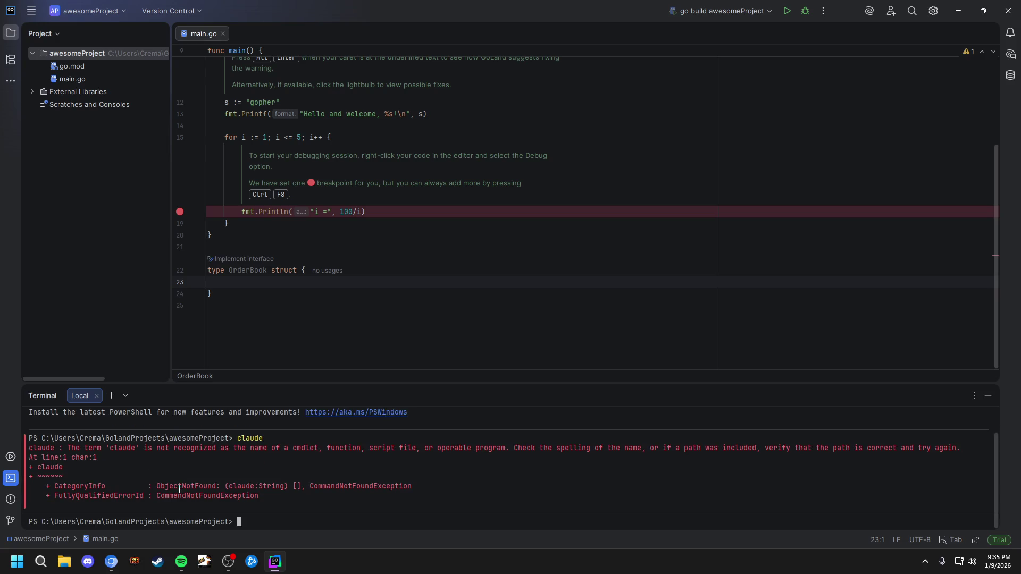
{"action": "left_click", "coordinate": [987, 396]}
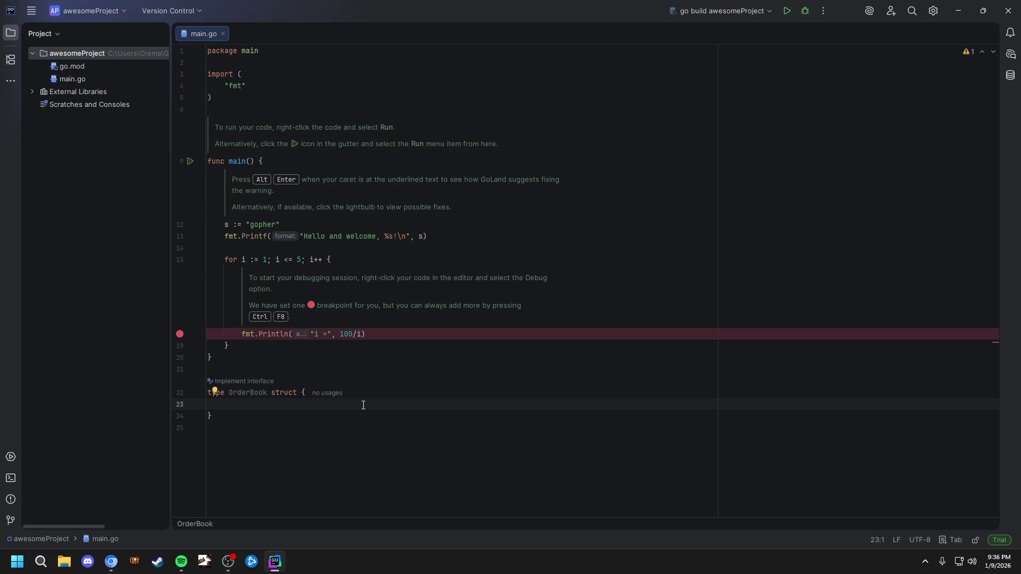
Minimize GoLand, close the Google Antigravity tab, and return to the A Tour of Go tab
{"action": "left_click", "coordinate": [960, 15]}
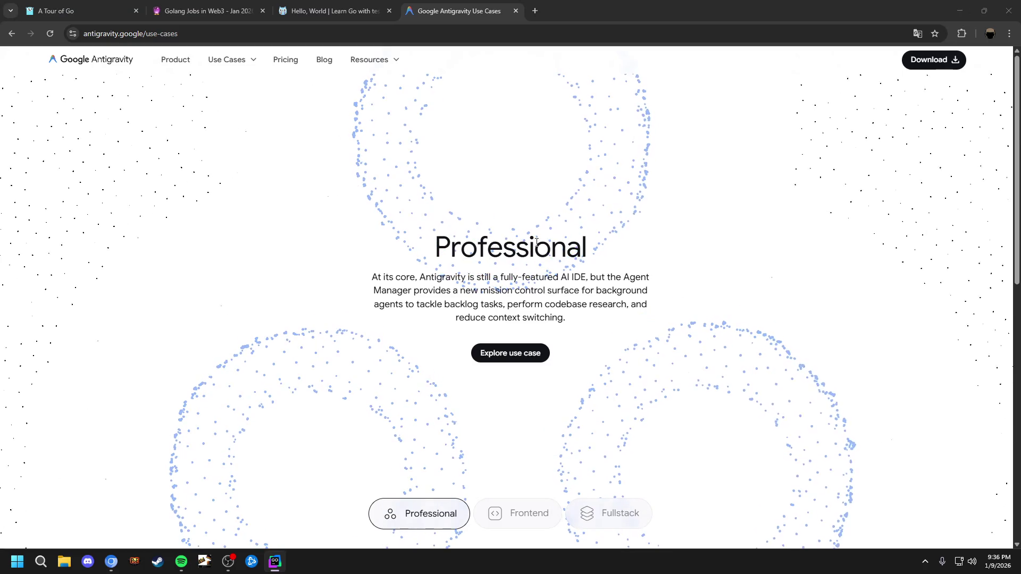
{"action": "left_click", "coordinate": [235, 66]}
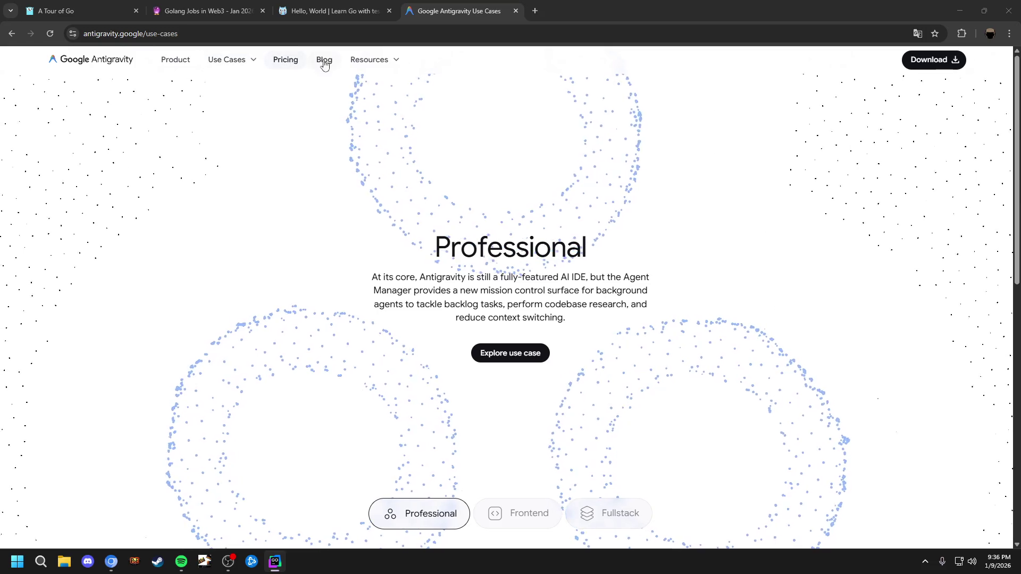
{"action": "key", "text": "ctrl+w"}
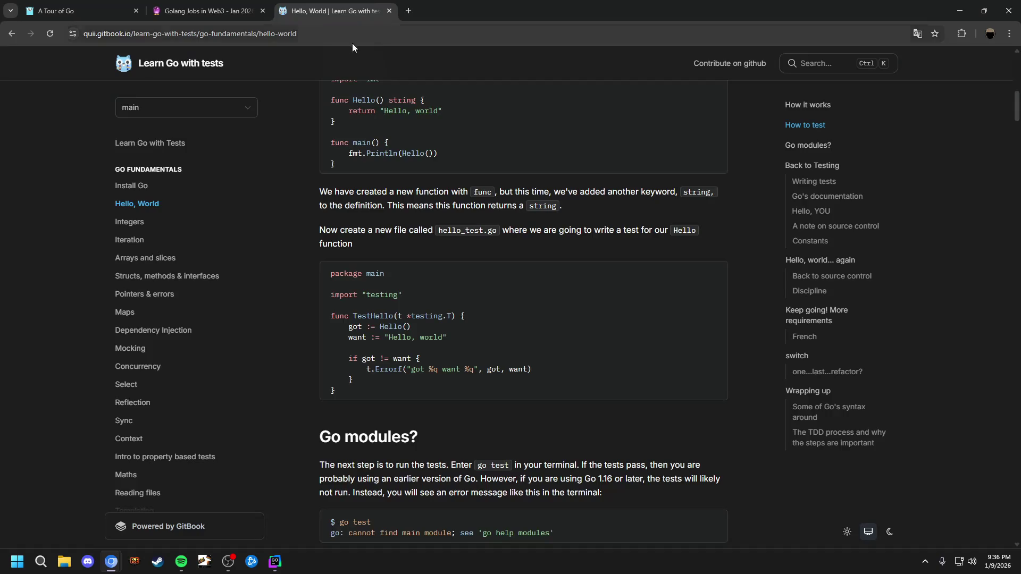
{"action": "left_click", "coordinate": [128, 19]}
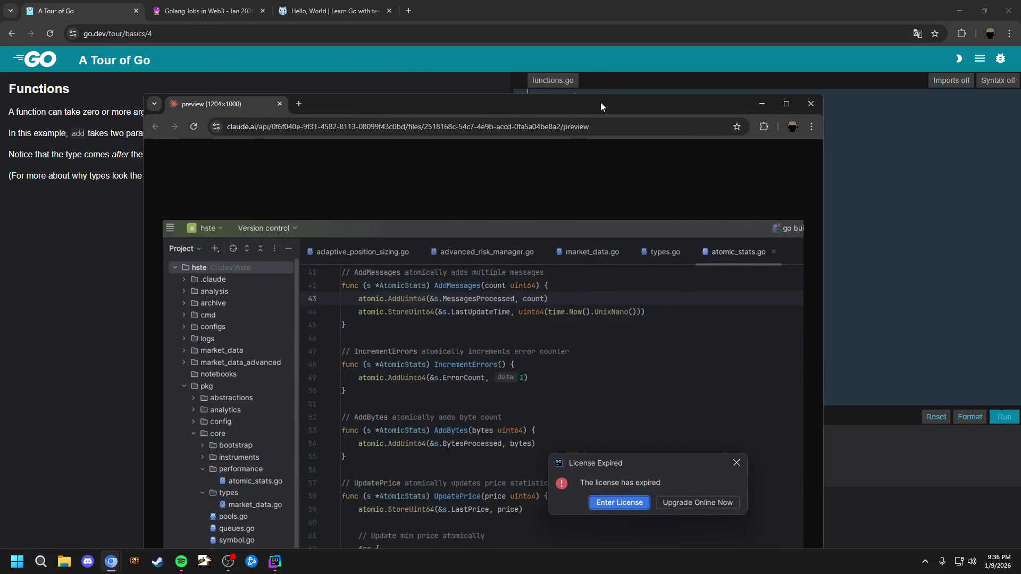
{"action": "double_click", "coordinate": [601, 103]}
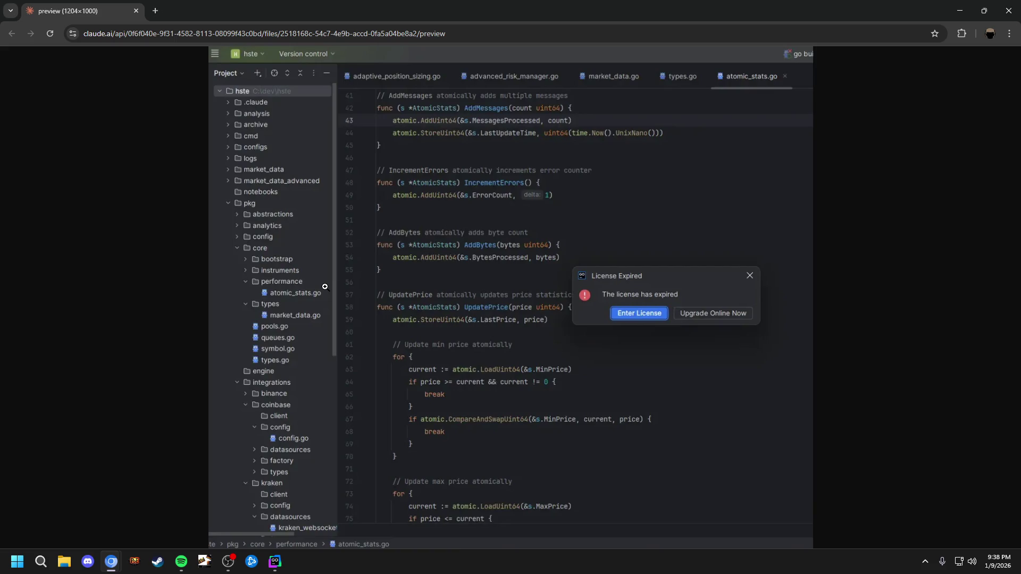
{"action": "left_click", "coordinate": [1016, 13]}
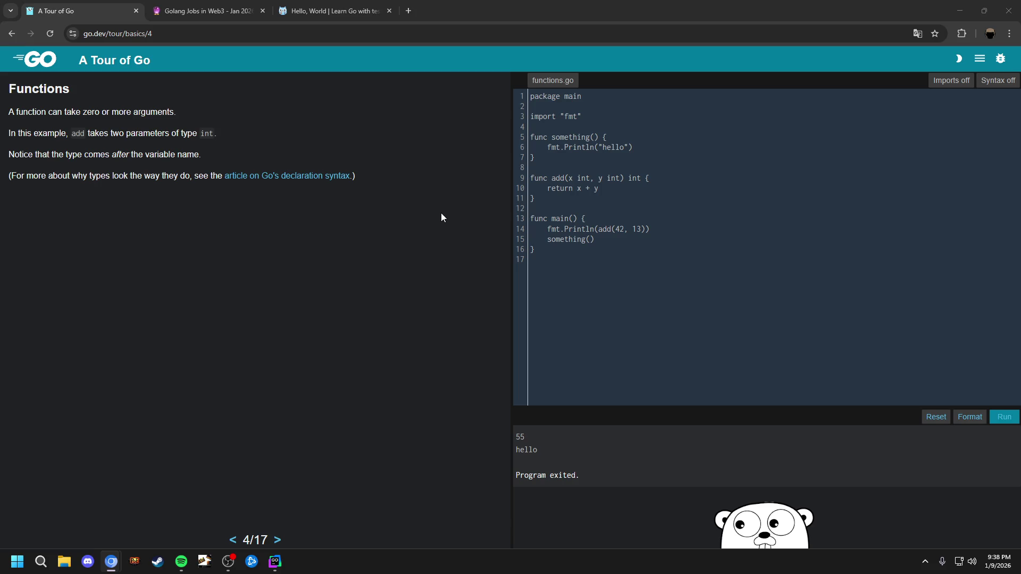
Scroll through the Golang Jobs in Web3 listings and move to results page 2
{"action": "left_click", "coordinate": [229, 12]}
{"action": "scroll", "coordinate": [531, 256], "scroll_direction": "down", "scroll_amount": 5}
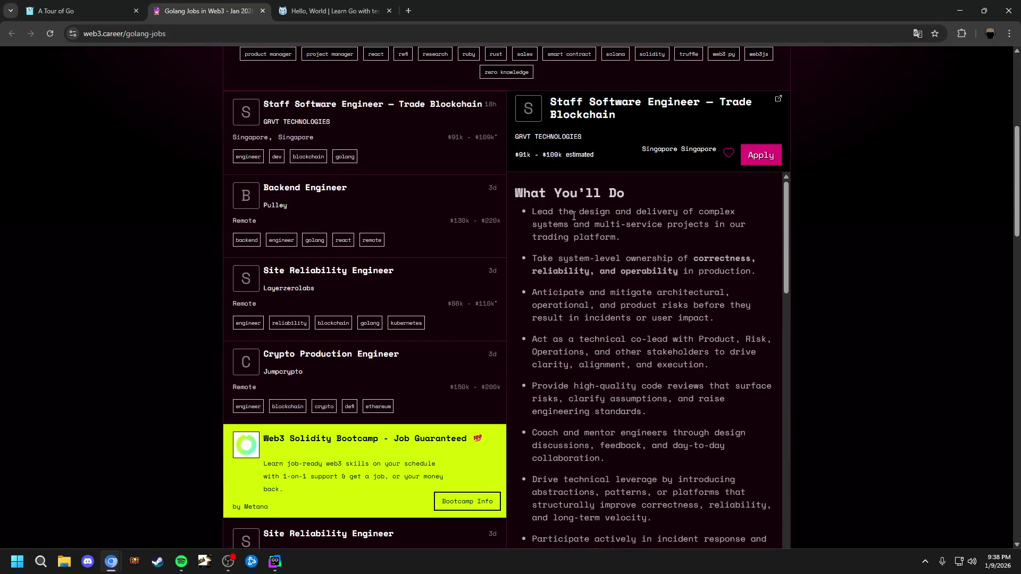
{"action": "scroll", "coordinate": [432, 240], "scroll_direction": "down", "scroll_amount": 2}
{"action": "scroll", "coordinate": [432, 240], "scroll_direction": "up", "scroll_amount": 2}
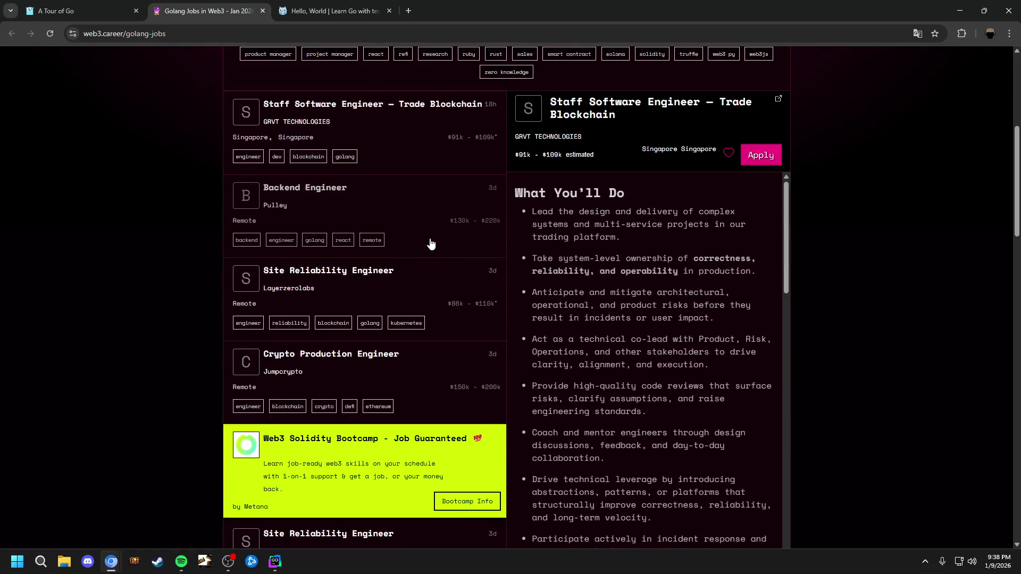
{"action": "scroll", "coordinate": [435, 250], "scroll_direction": "down", "scroll_amount": 7}
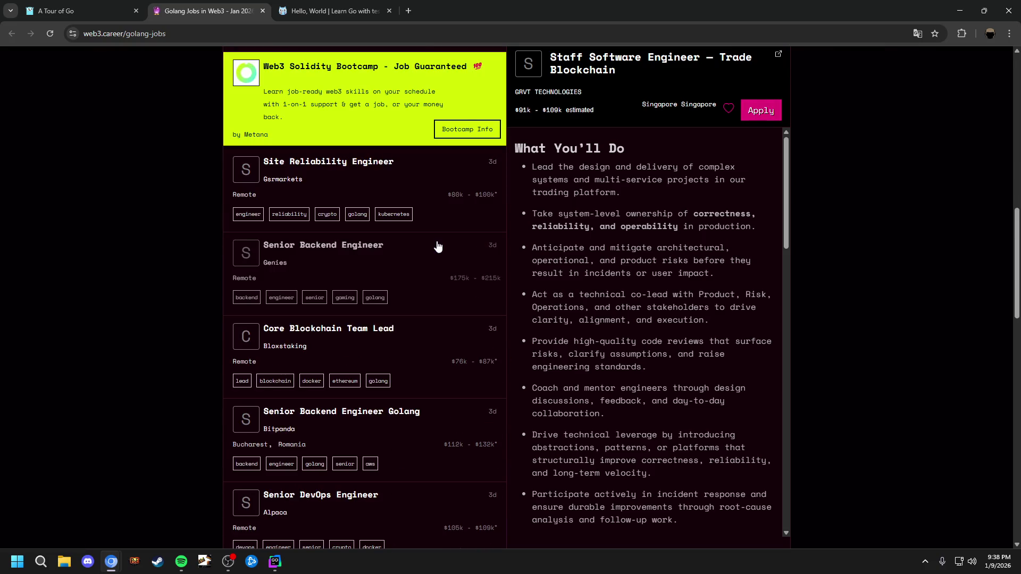
{"action": "scroll", "coordinate": [437, 246], "scroll_direction": "down", "scroll_amount": 5}
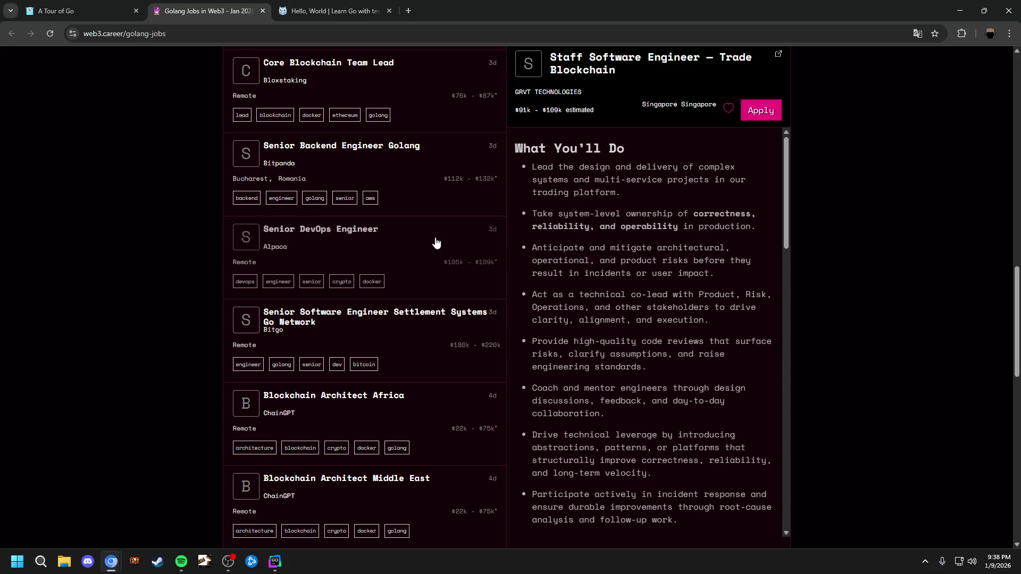
{"action": "scroll", "coordinate": [407, 227], "scroll_direction": "down", "scroll_amount": 3}
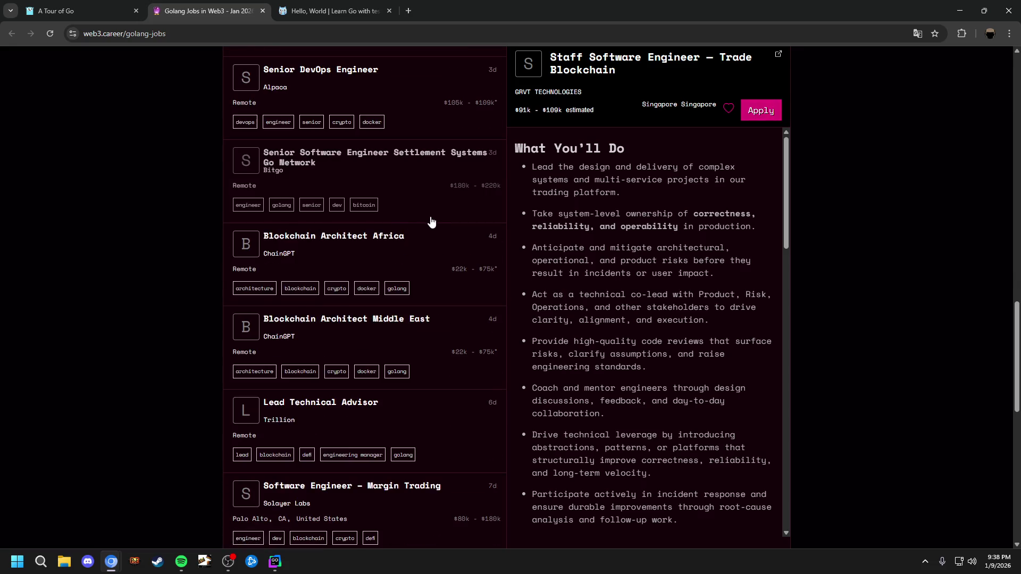
{"action": "scroll", "coordinate": [428, 222], "scroll_direction": "down", "scroll_amount": 3}
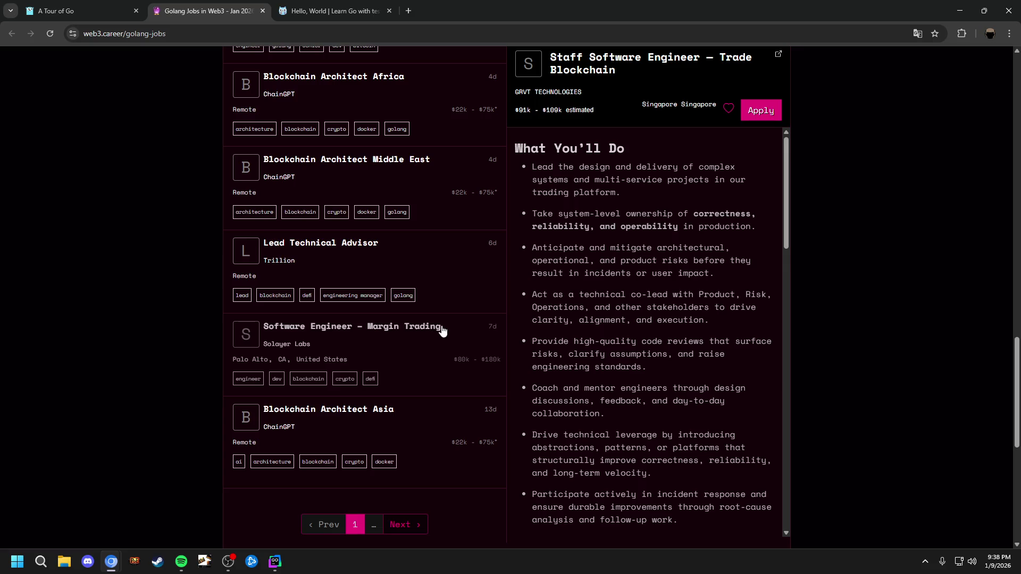
{"action": "left_click", "coordinate": [401, 525]}
Read the Graduate Software Engineer Golang job description, then close the jobs tab
{"action": "scroll", "coordinate": [456, 353], "scroll_direction": "down", "scroll_amount": 4}
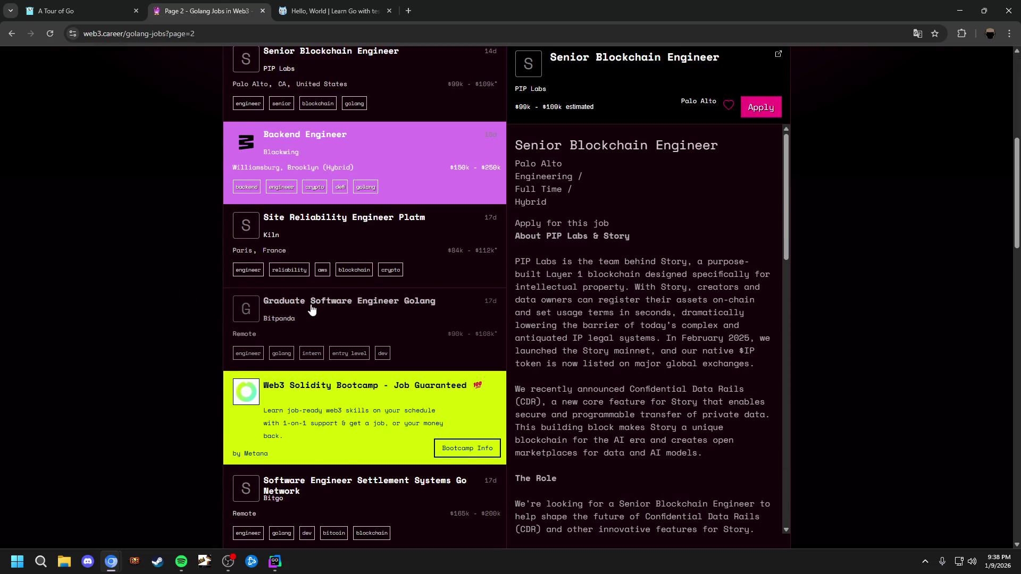
{"action": "left_click", "coordinate": [333, 307]}
{"action": "scroll", "coordinate": [601, 256], "scroll_direction": "up", "scroll_amount": 3}
{"action": "scroll", "coordinate": [601, 255], "scroll_direction": "down", "scroll_amount": 1}
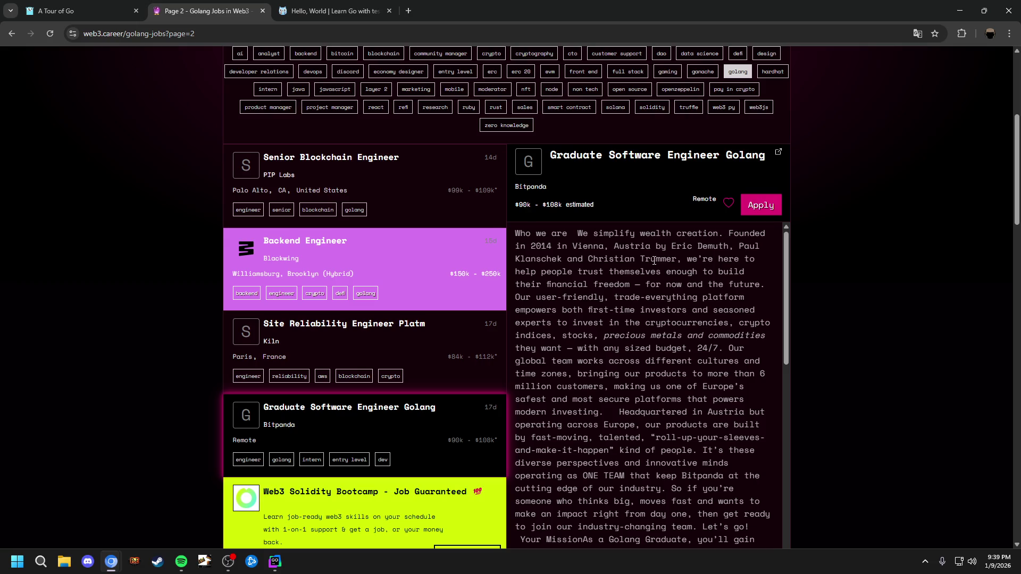
{"action": "scroll", "coordinate": [648, 271], "scroll_direction": "down", "scroll_amount": 2}
{"action": "scroll", "coordinate": [647, 288], "scroll_direction": "up", "scroll_amount": 2}
{"action": "scroll", "coordinate": [517, 279], "scroll_direction": "down", "scroll_amount": 4}
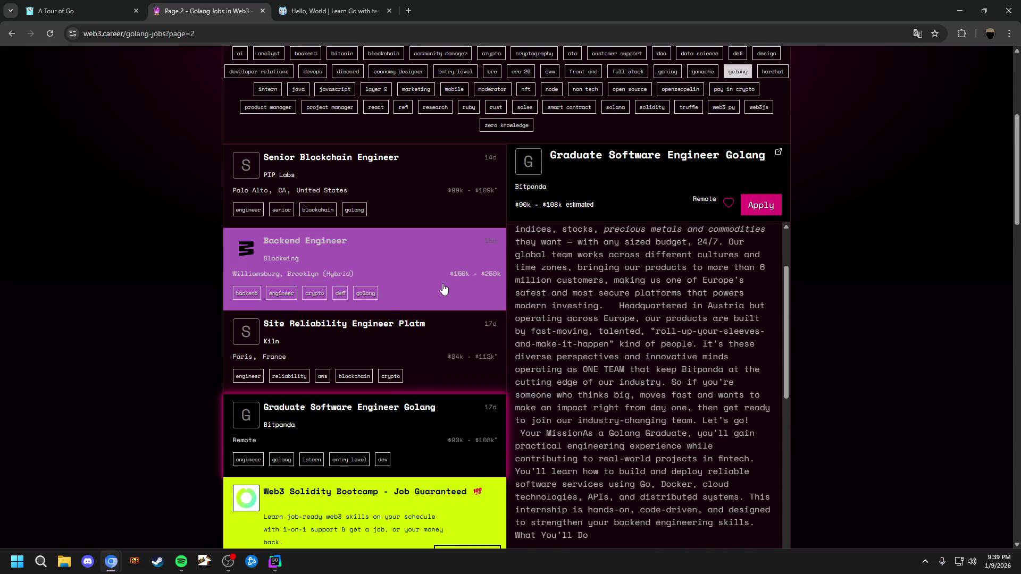
{"action": "scroll", "coordinate": [444, 286], "scroll_direction": "down", "scroll_amount": 5}
{"action": "scroll", "coordinate": [444, 286], "scroll_direction": "up", "scroll_amount": 2}
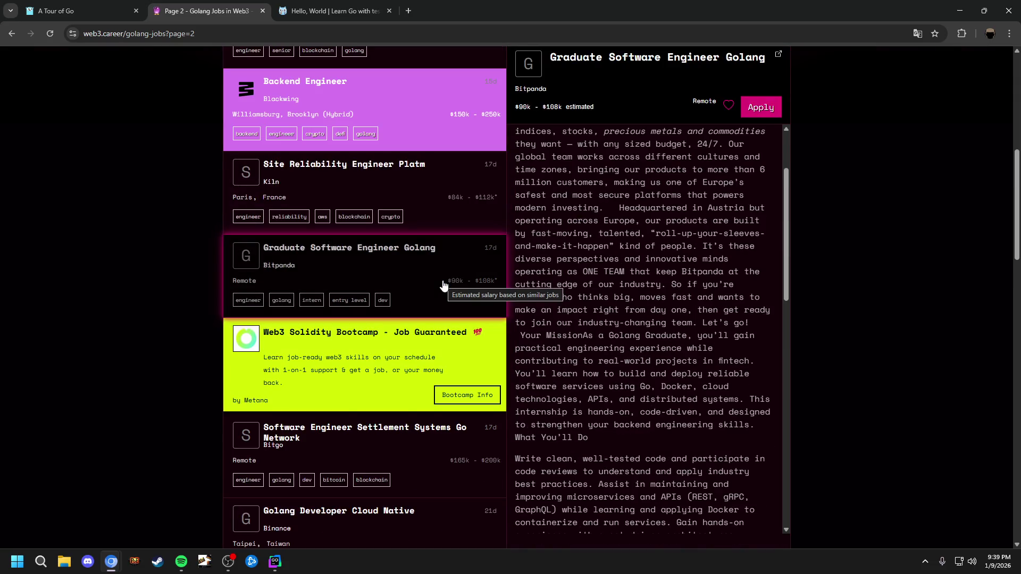
{"action": "scroll", "coordinate": [444, 286], "scroll_direction": "down", "scroll_amount": 4}
{"action": "scroll", "coordinate": [443, 285], "scroll_direction": "down", "scroll_amount": 1}
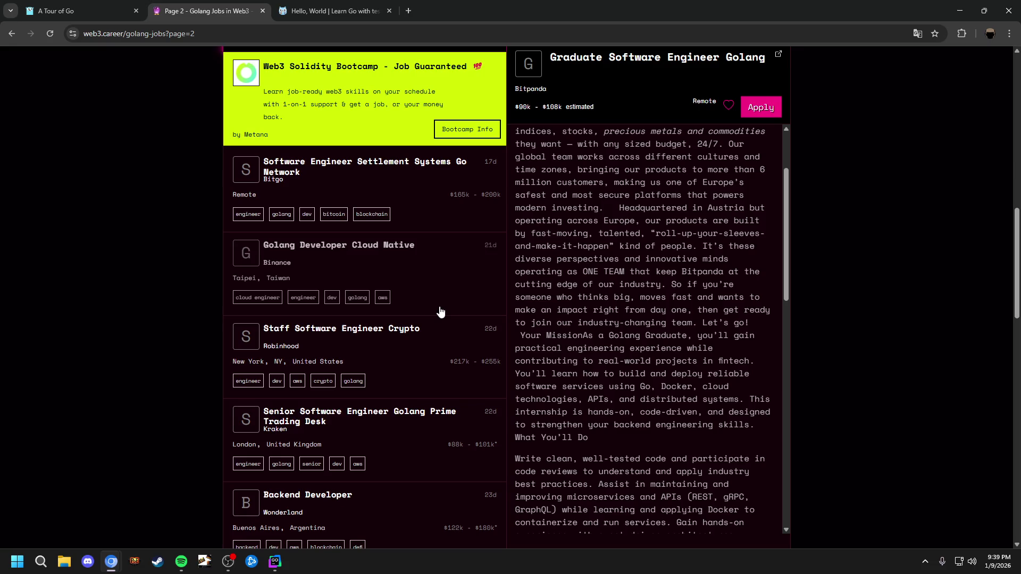
{"action": "middle_click", "coordinate": [228, 7]}
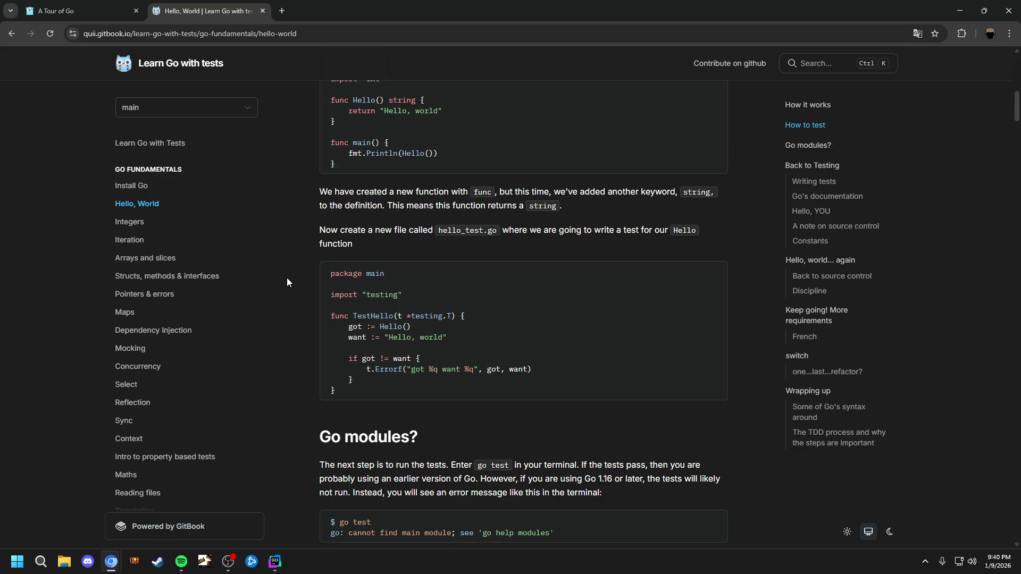
Switch back to A Tour of Go and advance to lesson 5/17, Functions continued
{"action": "key", "text": "ctrl+Tab"}
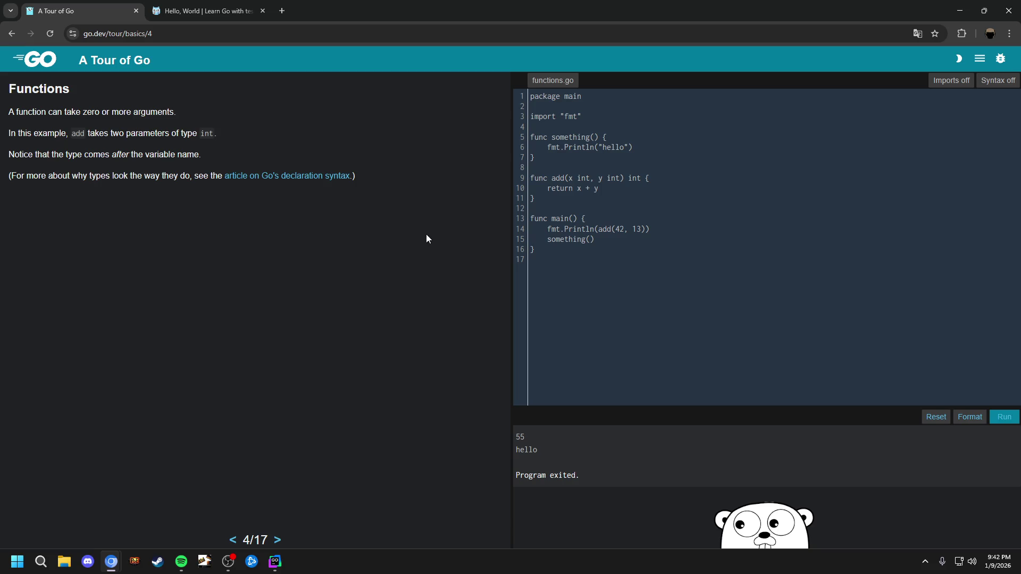
{"action": "key", "text": "Page_Down"}
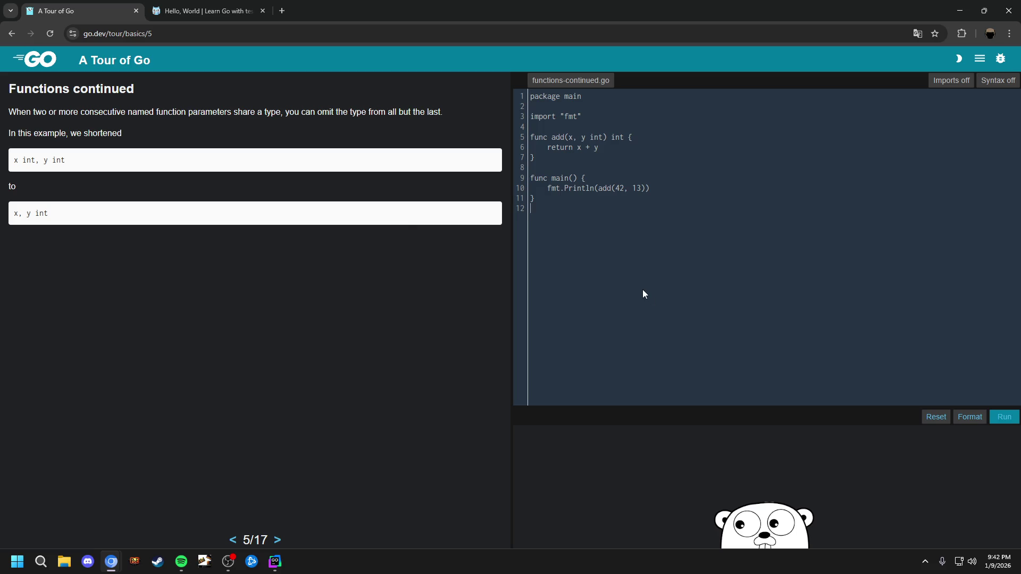
Run the Functions continued example to get 55, then advance to lesson 6/17 Multiple results
{"action": "key", "text": "shift+Return"}
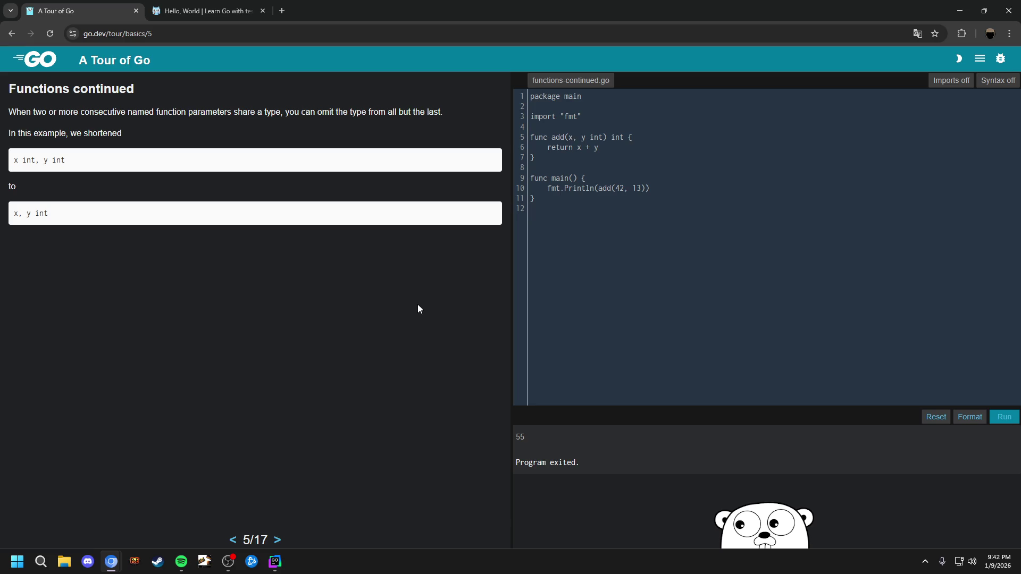
{"action": "key", "text": "Page_Down"}
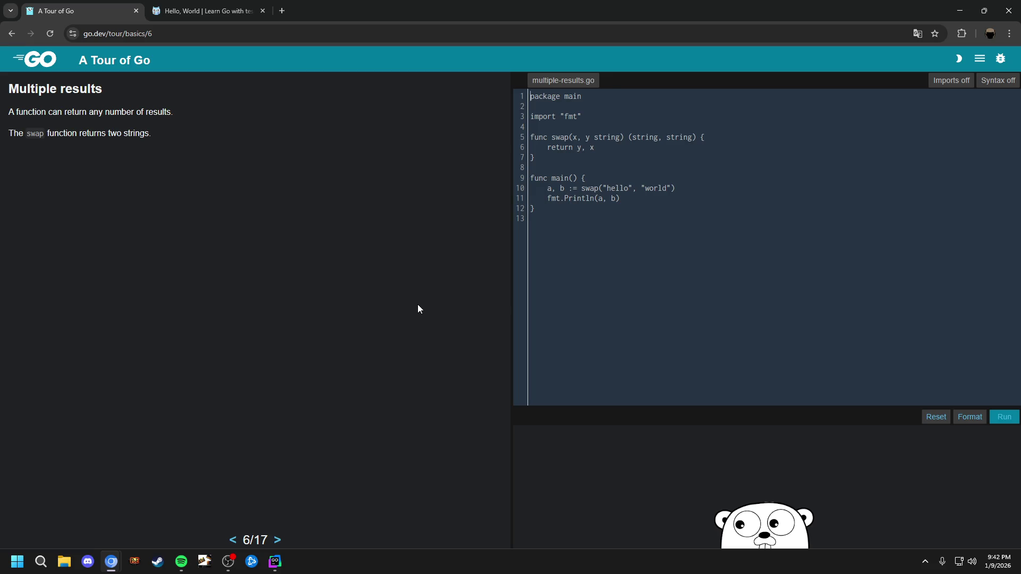
{"action": "key", "text": "Page_Up"}
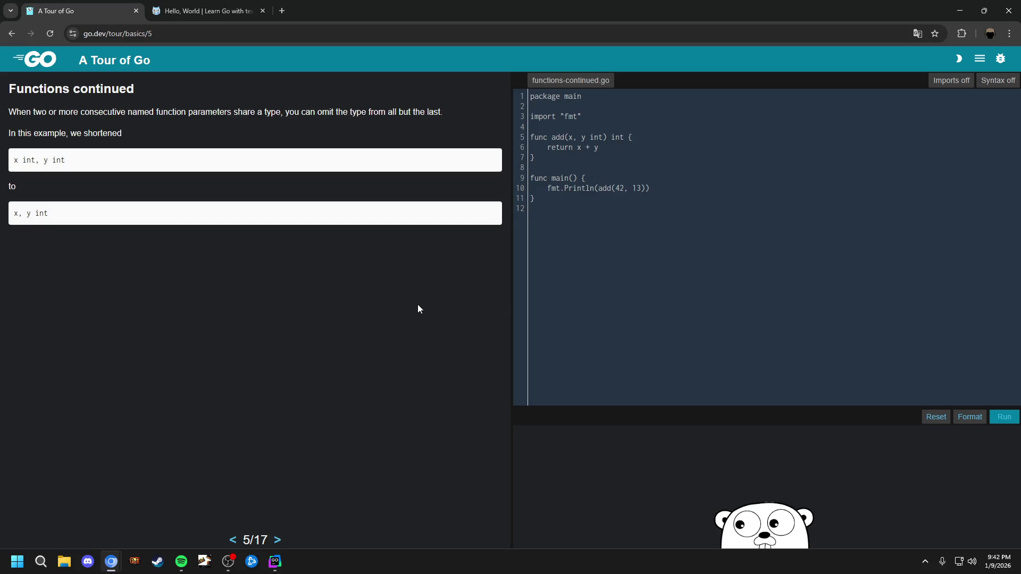
{"action": "key", "text": "Page_Down"}
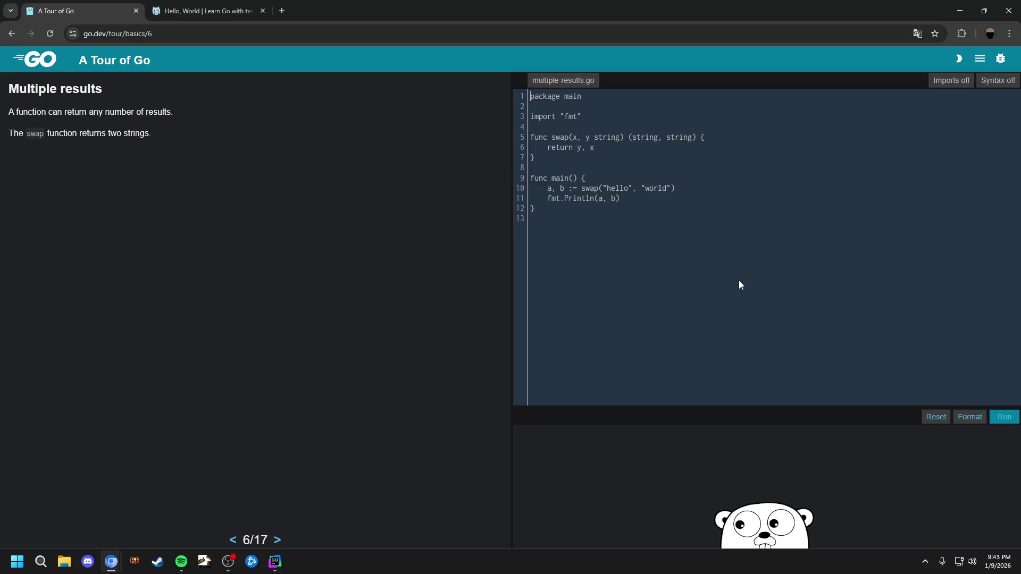
Run the swap example to print 'world hello', then advance to lesson 7/17 Named return values
{"action": "key", "text": "shift+Return"}
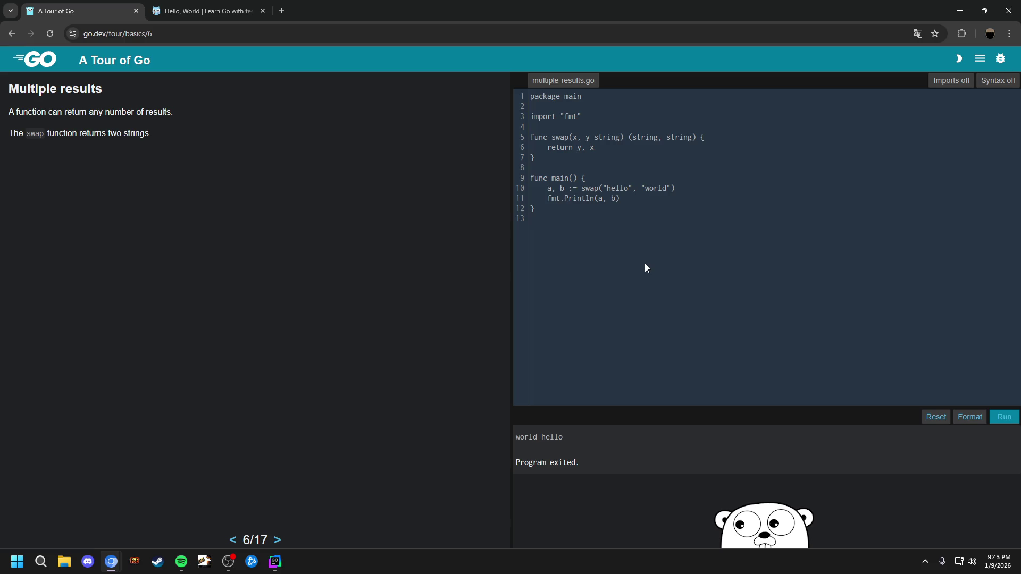
{"action": "key", "text": "Page_Down"}
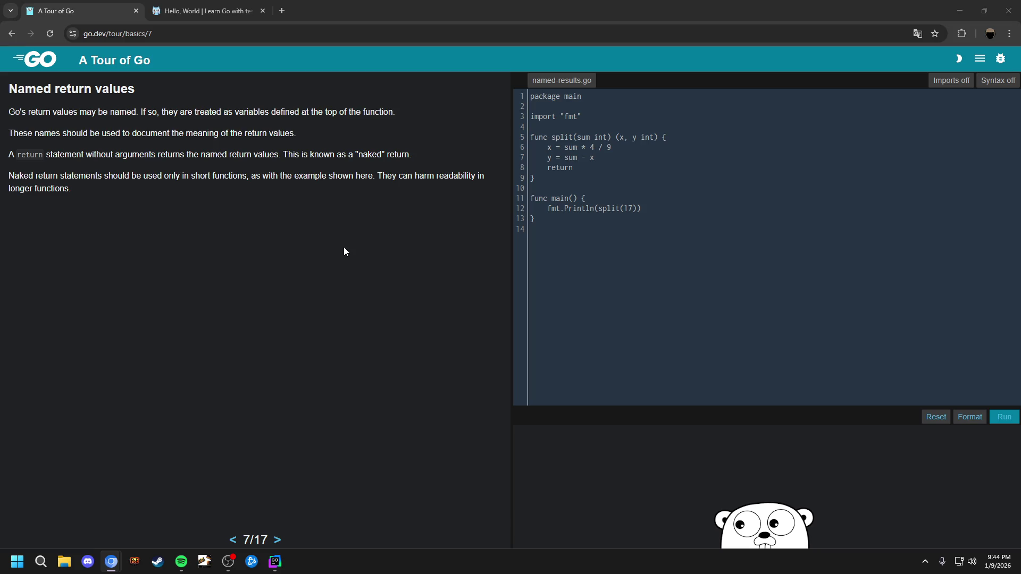
{"action": "key", "text": "alt+Tab"}
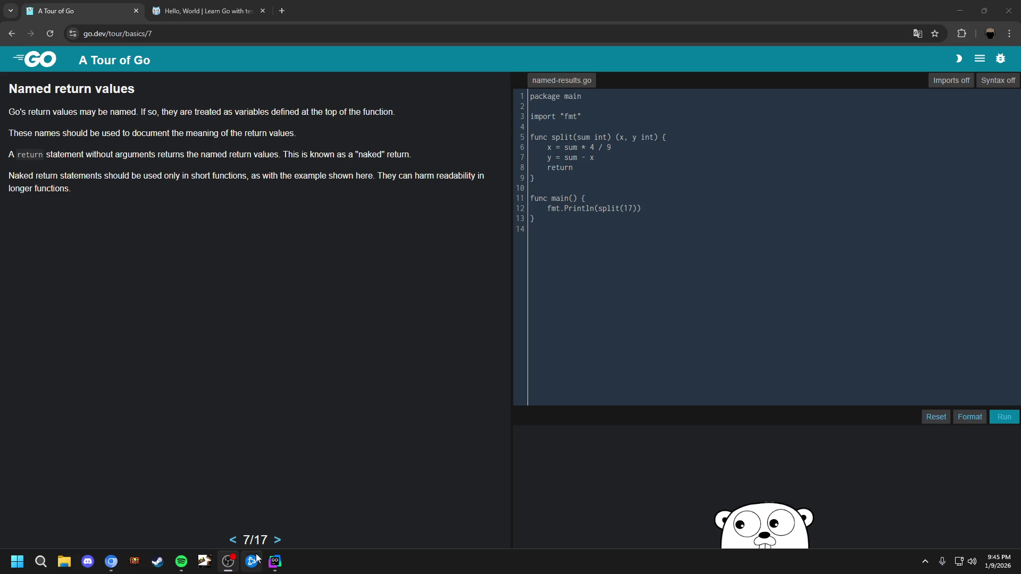
{"action": "left_click", "coordinate": [182, 562]}
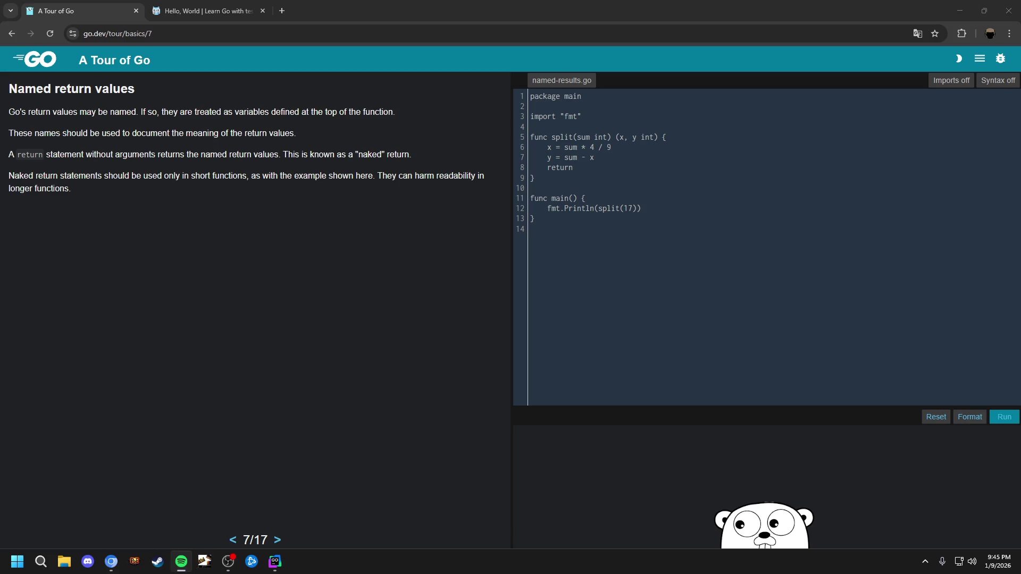
{"action": "left_click", "coordinate": [228, 561]}
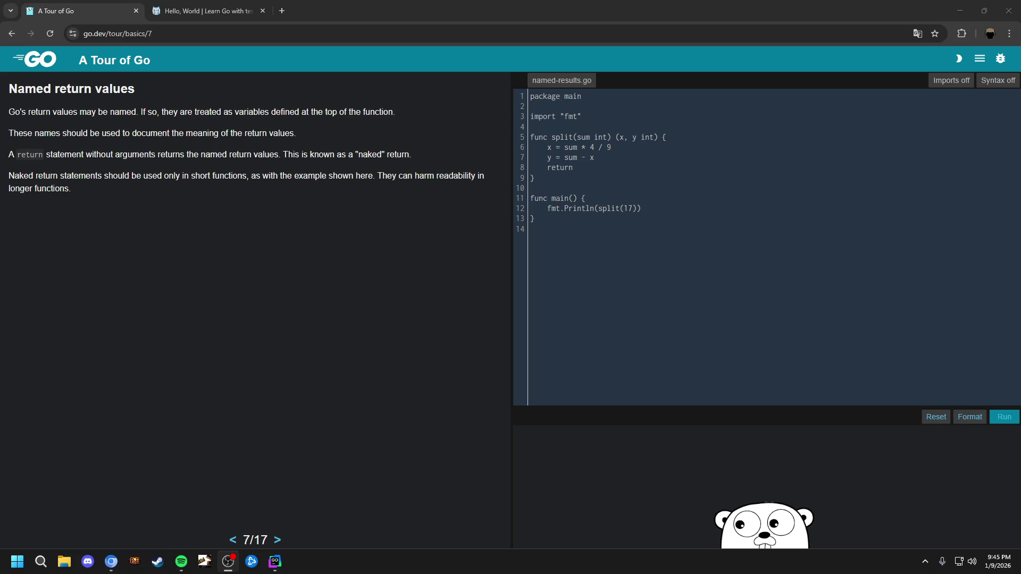
{"action": "key", "text": "alt+Tab"}
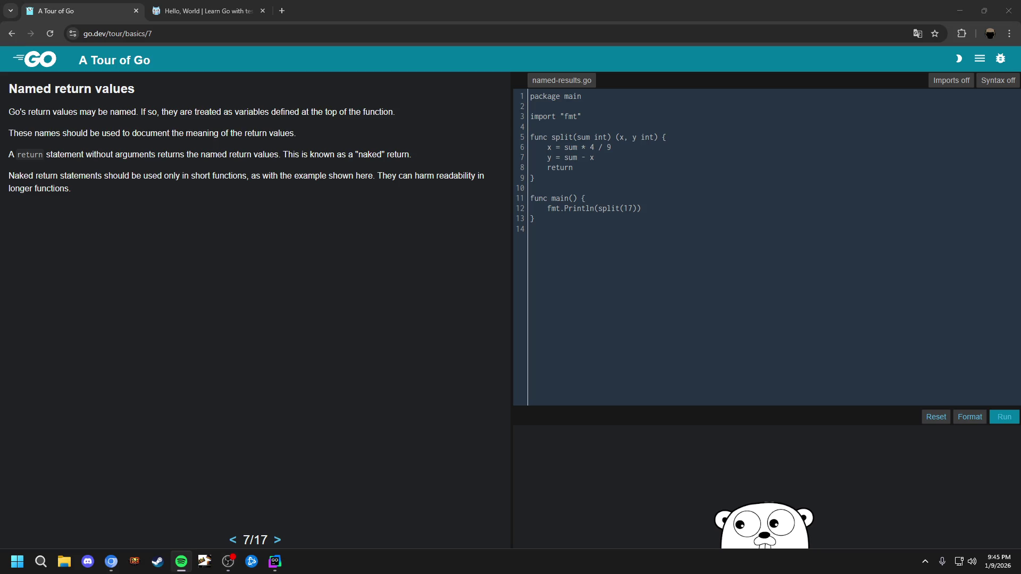
{"action": "key", "text": "alt+Tab"}
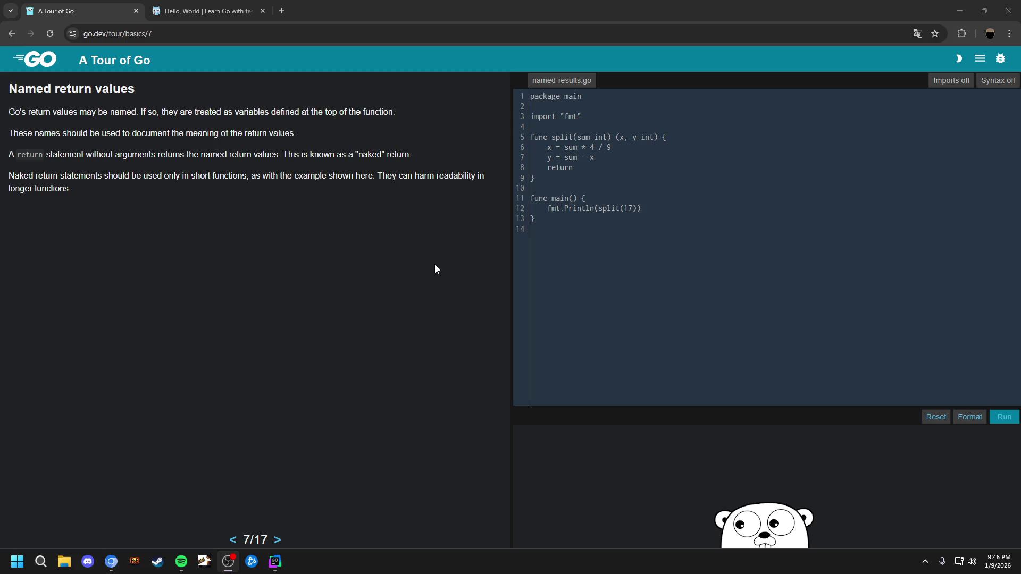
{"action": "key", "text": "alt+Tab"}
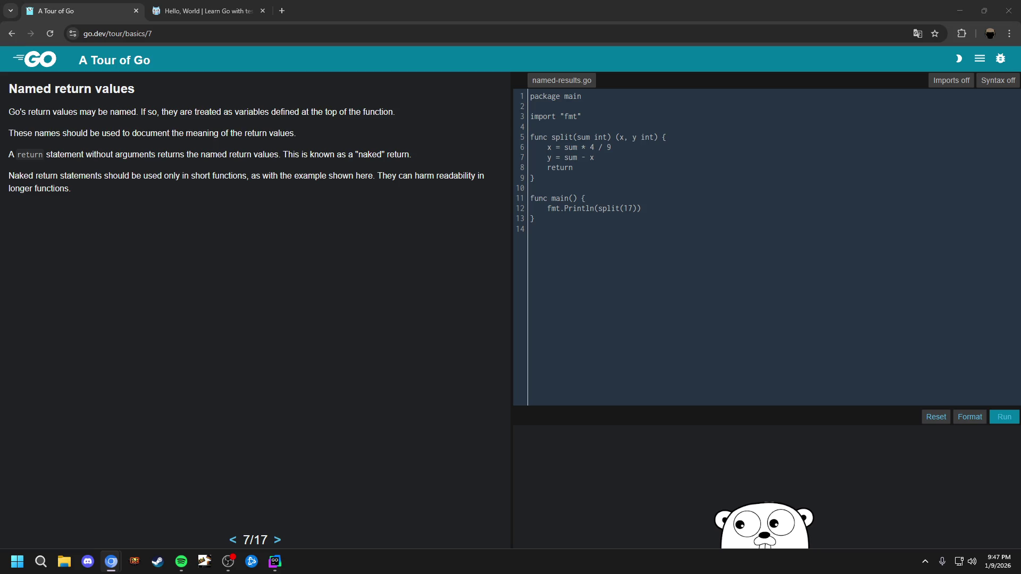
Refocus the tour window and advance to lesson 8/17 Variables
{"action": "left_click", "coordinate": [228, 267]}
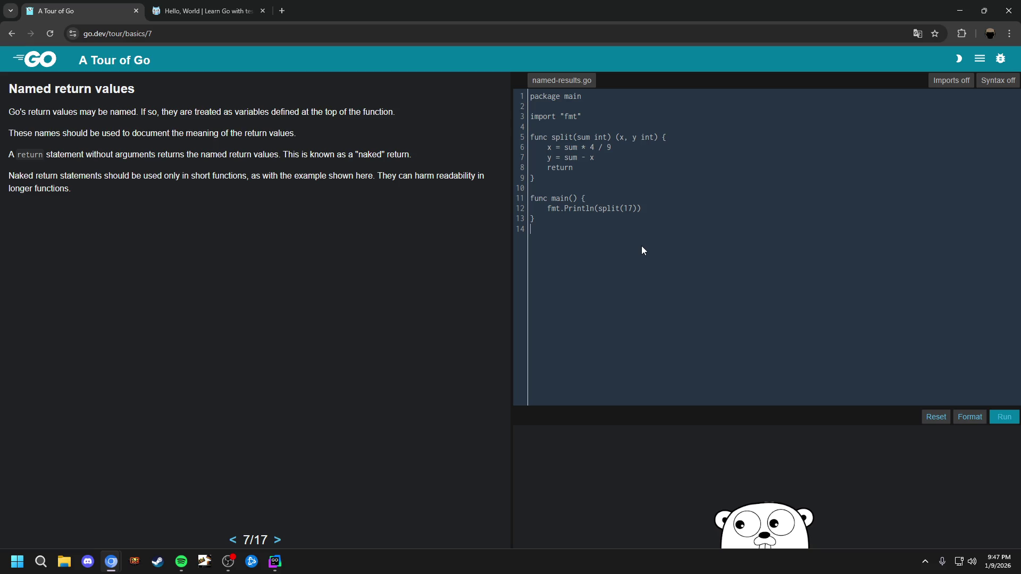
{"action": "key", "text": "Page_Down"}
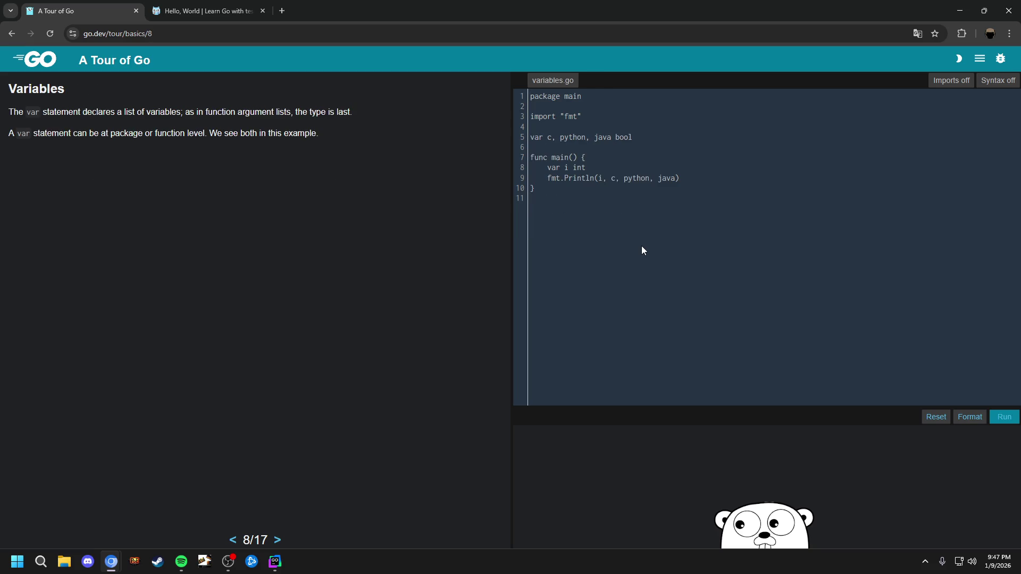
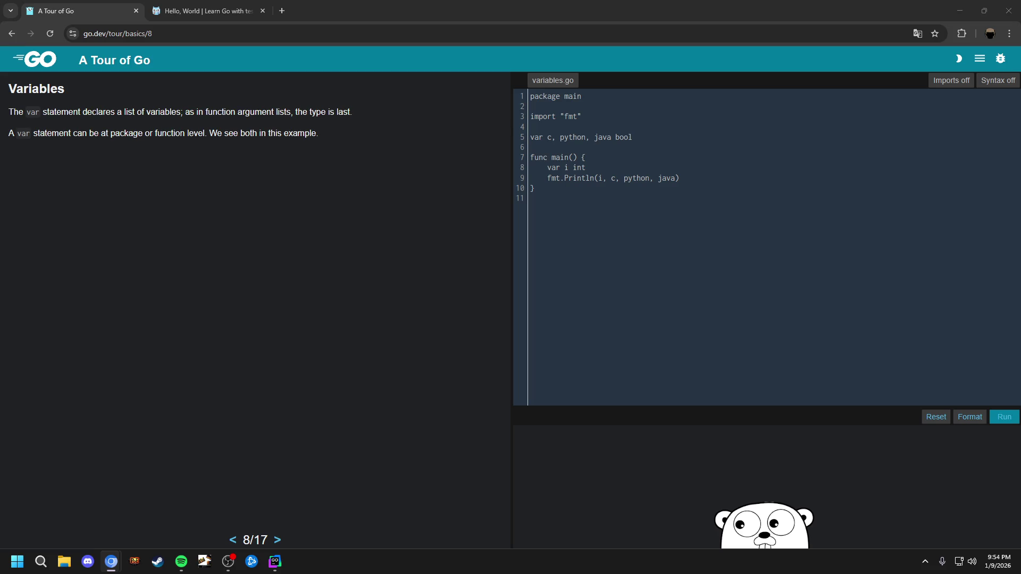
Advance the Go Tour to page 9/17, 'Variables with initializers', with its example code
{"action": "key", "text": "Page_Down"}
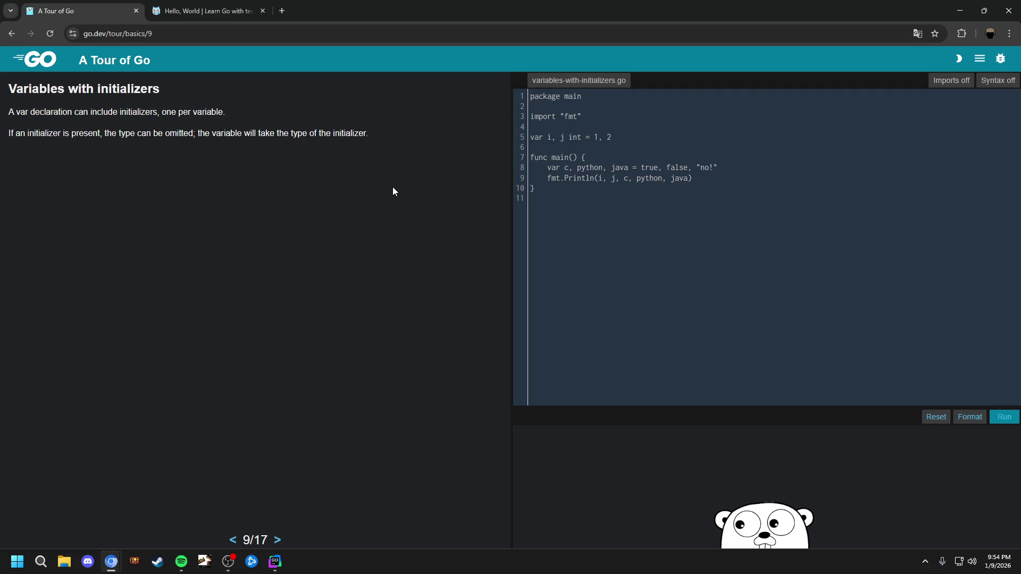
Flip between lesson 10, 'Short variable declarations', and lesson 9, ending on lesson 9
{"action": "key", "text": "Page_Down"}
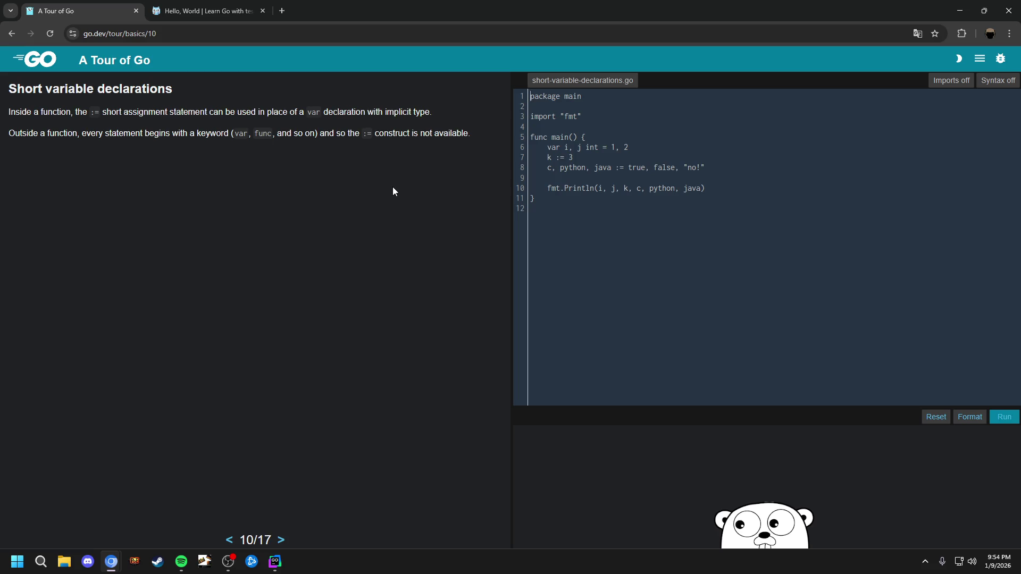
{"action": "key", "text": "Page_Up"}
{"action": "key", "text": "Page_Down"}
{"action": "key", "text": "Page_Up"}
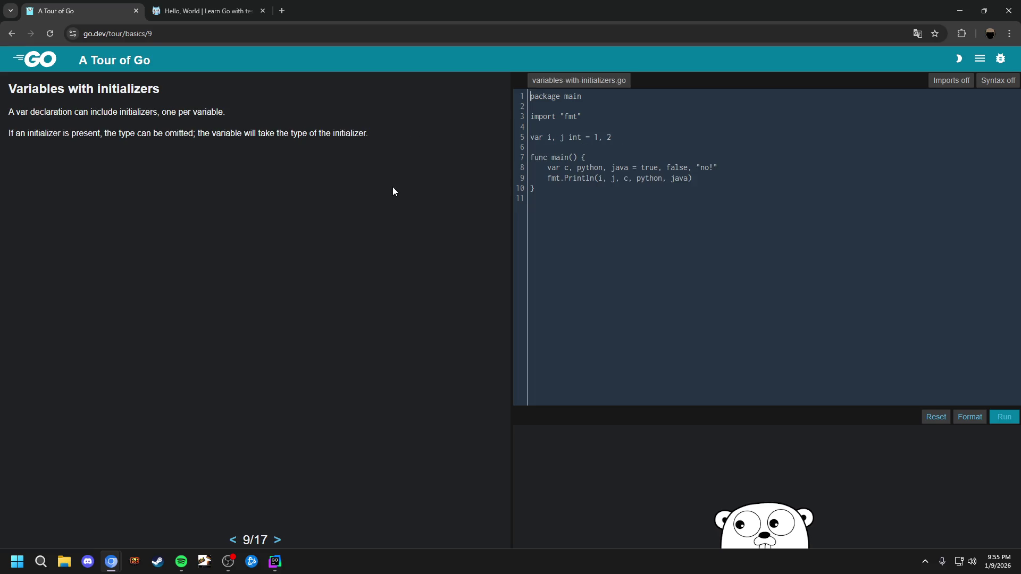
{"action": "key", "text": "Page_Down"}
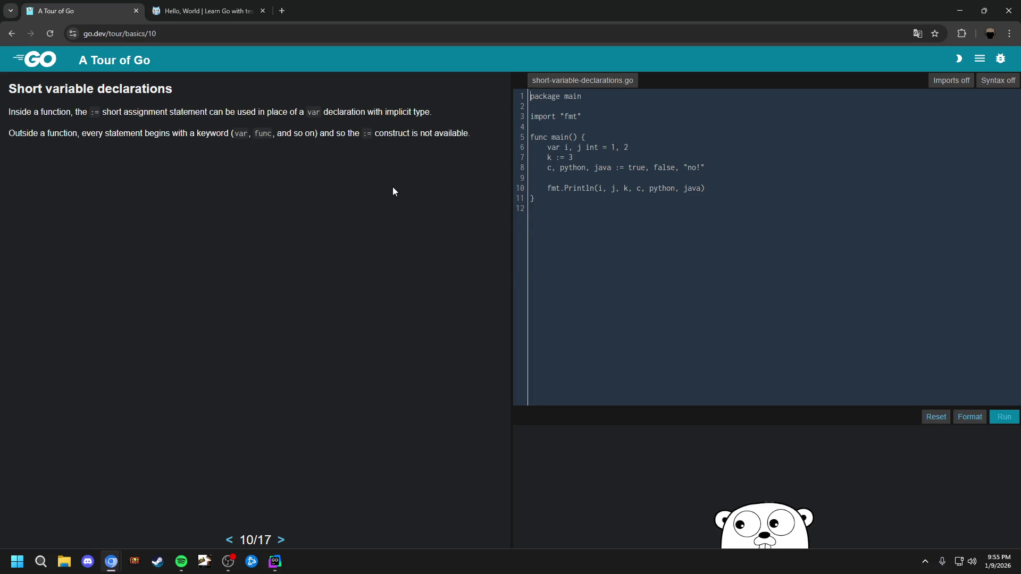
{"action": "key", "text": "Page_Down"}
{"action": "key", "text": "Page_Up"}
{"action": "key", "text": "Page_Up"}
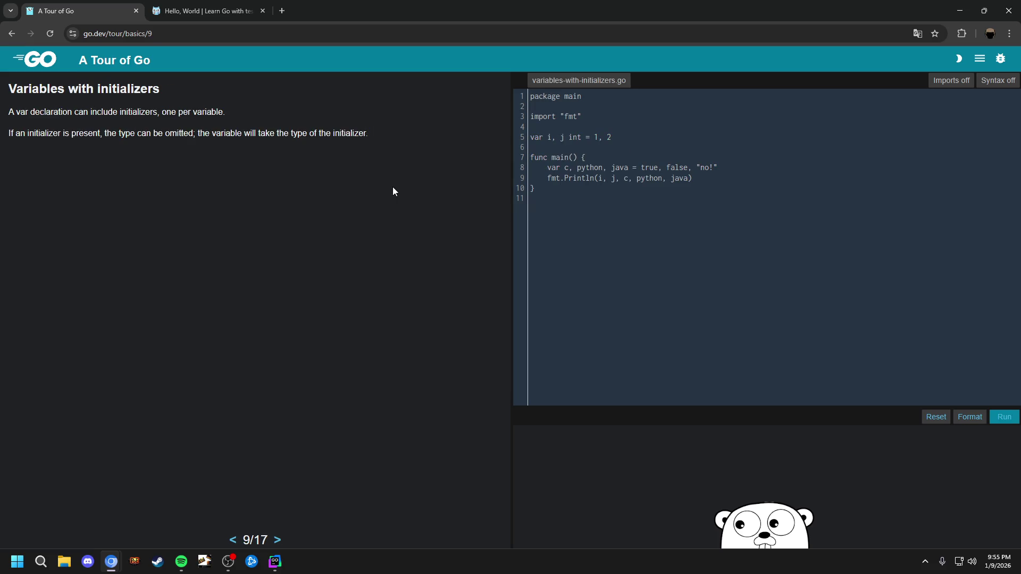
{"action": "key", "text": "Page_Up"}
{"action": "key", "text": "Page_Down"}
{"action": "key", "text": "Page_Up"}
{"action": "key", "text": "Page_Down"}
{"action": "key", "text": "Page_Down"}
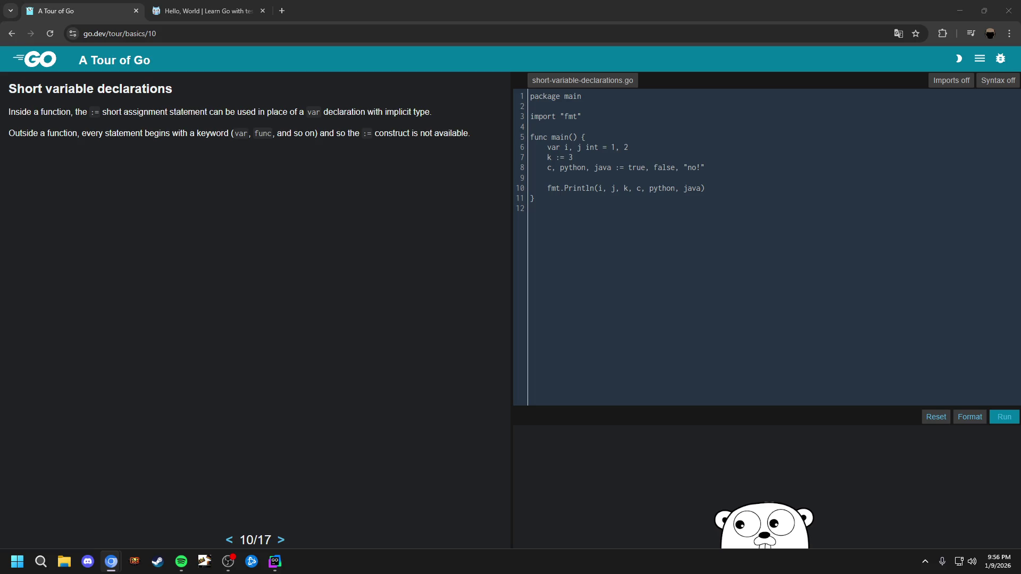
{"action": "key", "text": "super+6"}
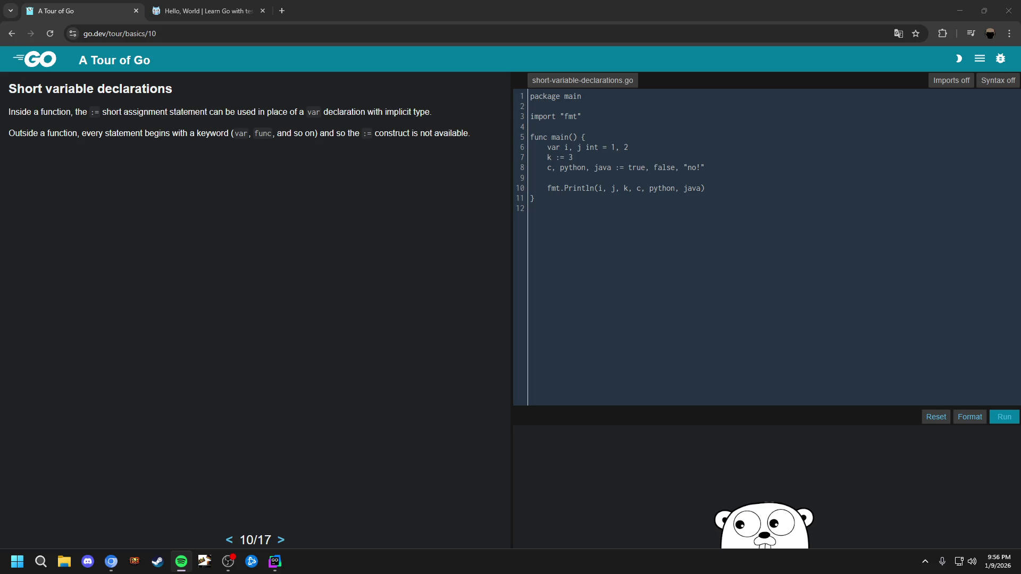
{"action": "key", "text": "alt+Tab"}
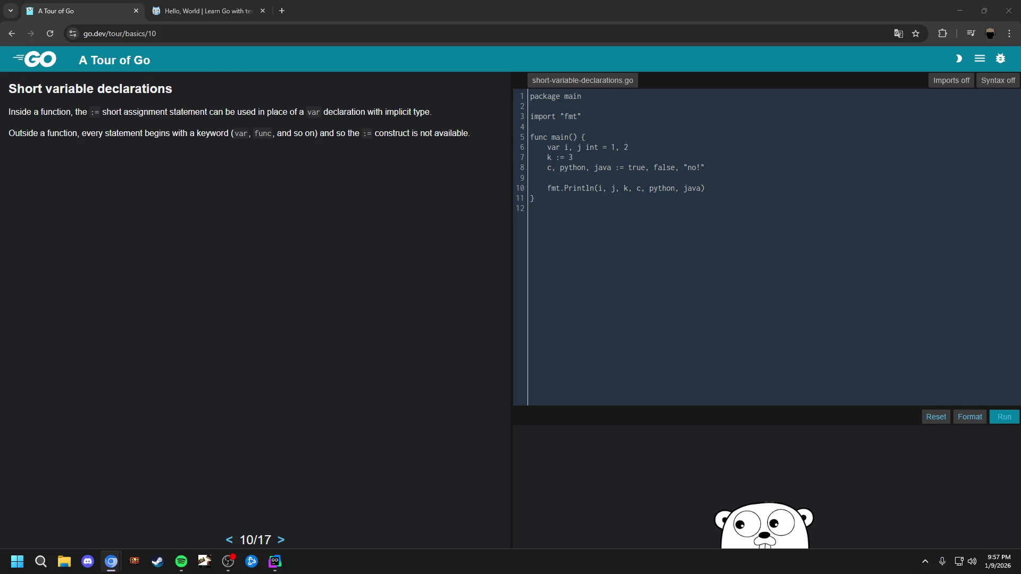
{"action": "left_click", "coordinate": [229, 562]}
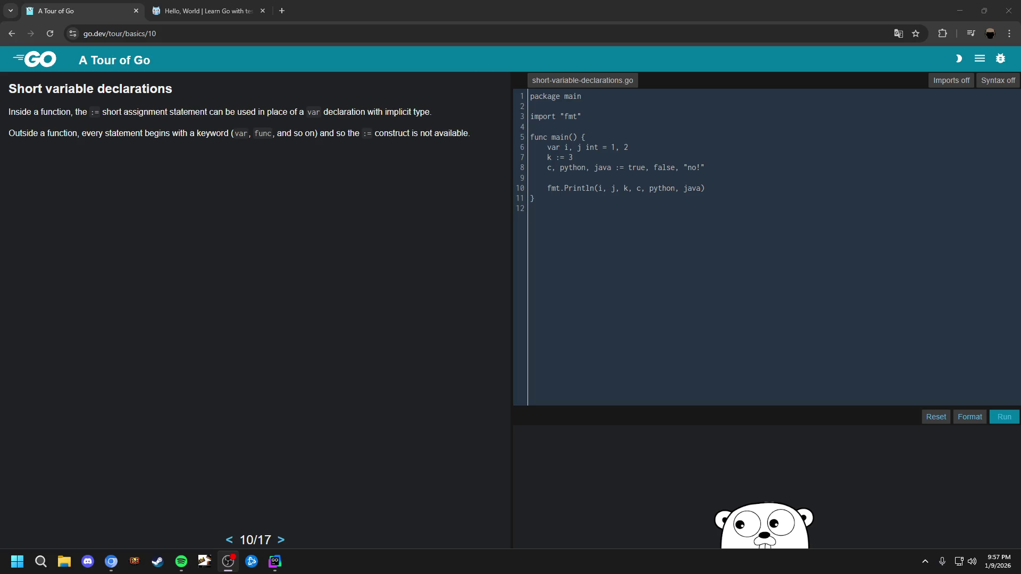
{"action": "key", "text": "alt+Tab"}
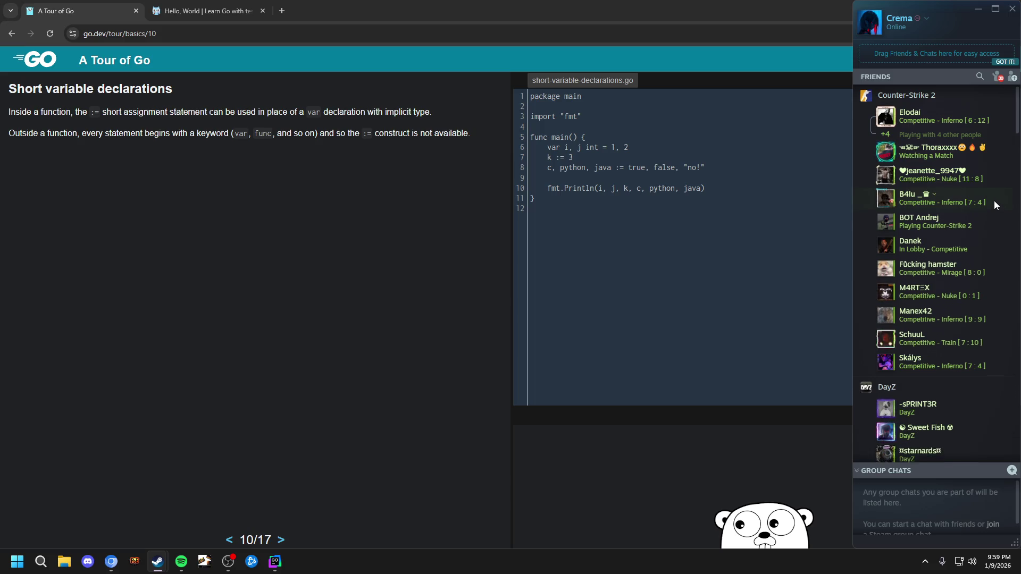
Open a friend's Steam chat, send 'cus kolik vas je?', then close the chat window
{"action": "double_click", "coordinate": [996, 205]}
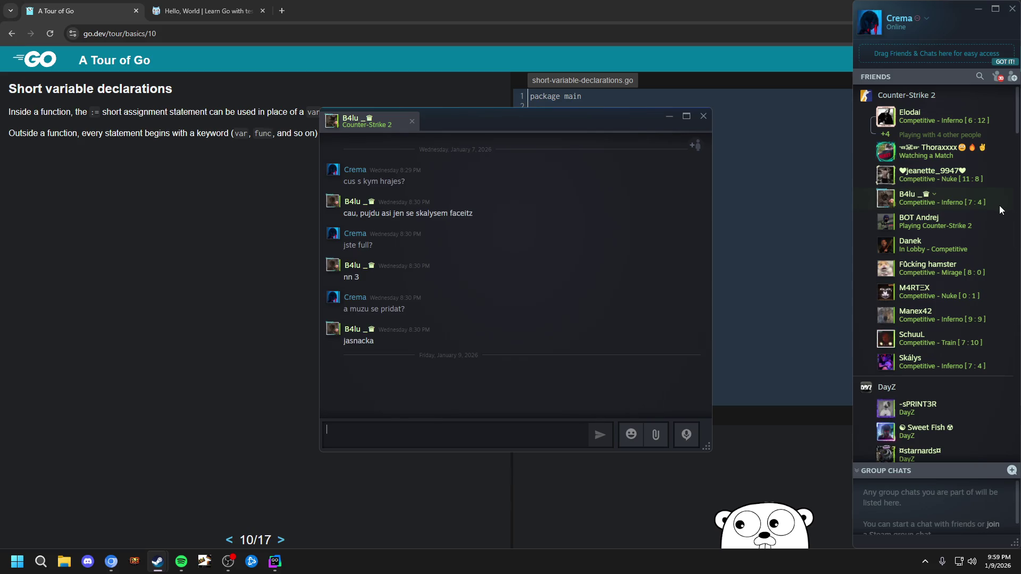
{"action": "type", "text": "kolik"}
{"action": "key", "text": "ctrl+BackSpace"}
{"action": "type", "text": "cus kolik vas je?"}
{"action": "key", "text": "Return"}
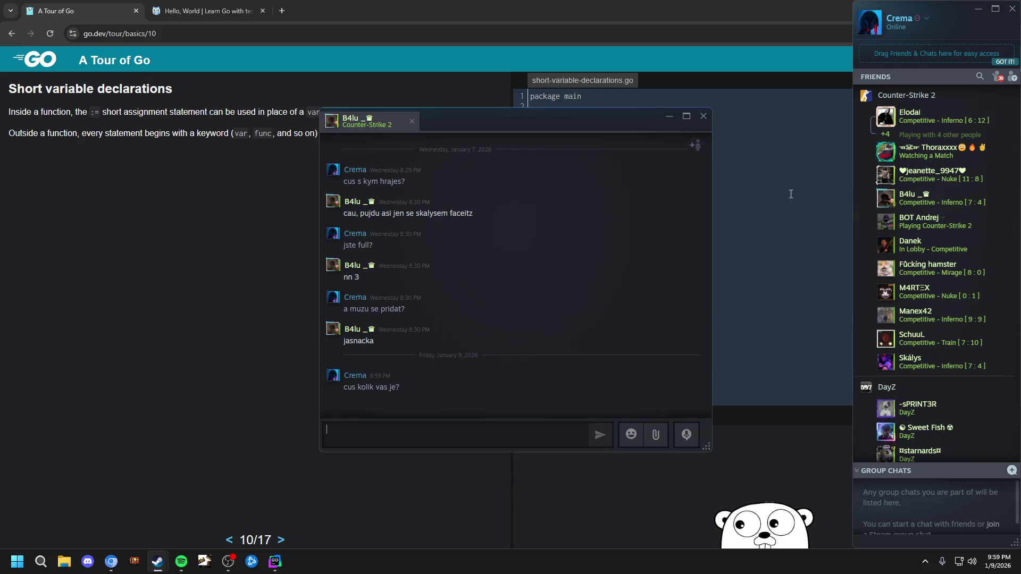
{"action": "left_click", "coordinate": [667, 117]}
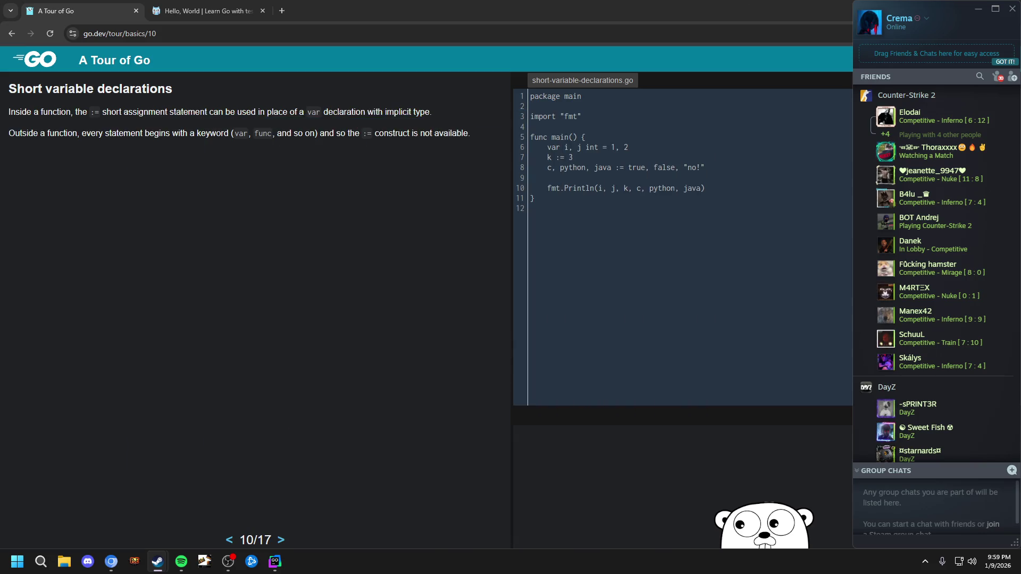
Close the Steam friends list and bring the Go Tour page back into focus
{"action": "left_click", "coordinate": [1013, 9]}
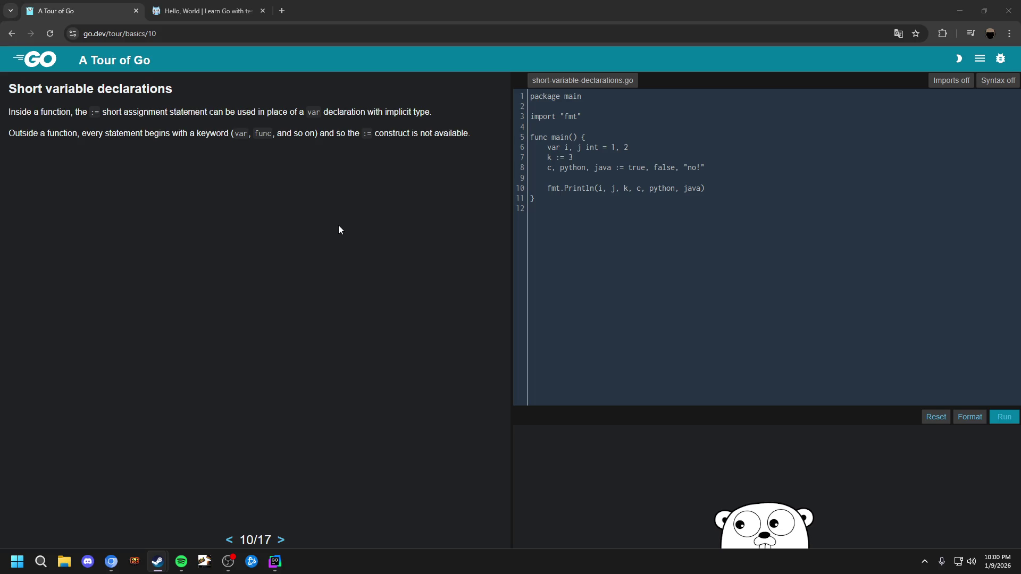
{"action": "left_click", "coordinate": [383, 215]}
Go to page 11/17, 'Basic types', and put the cursor in the basic-types.go editor
{"action": "key", "text": "Page_Down"}
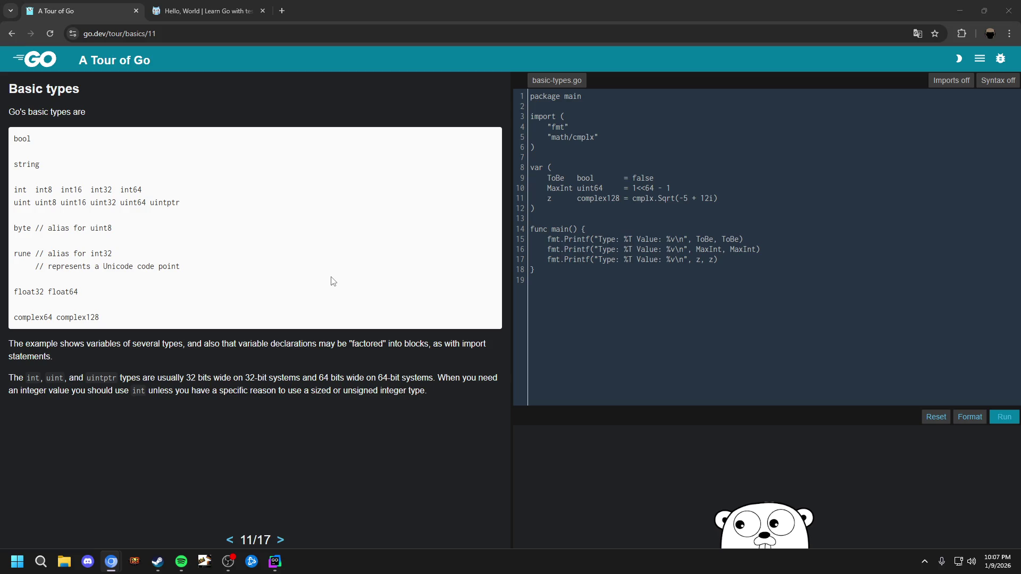
{"action": "left_click", "coordinate": [791, 310]}
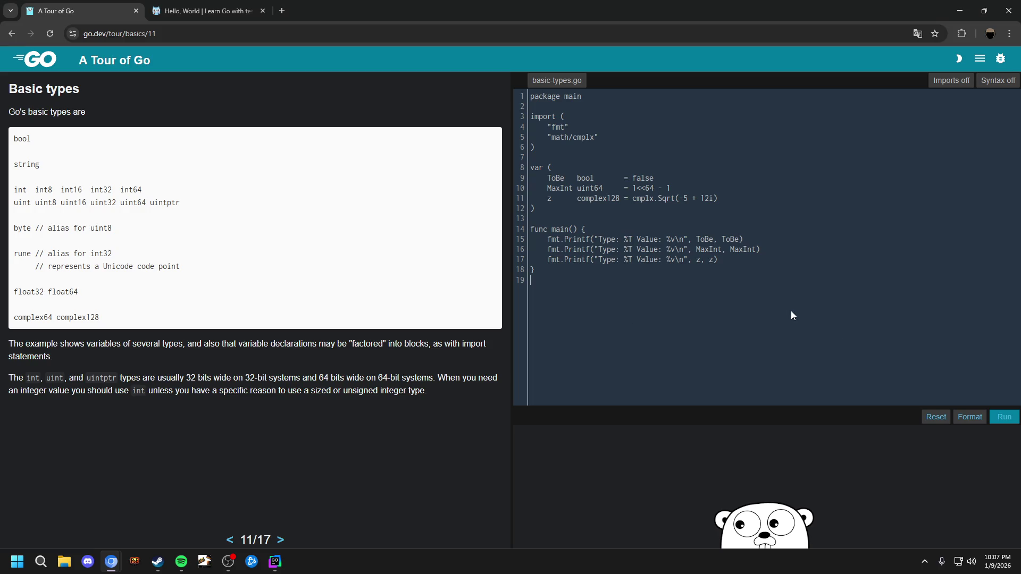
{"action": "key", "text": "shift+Return"}
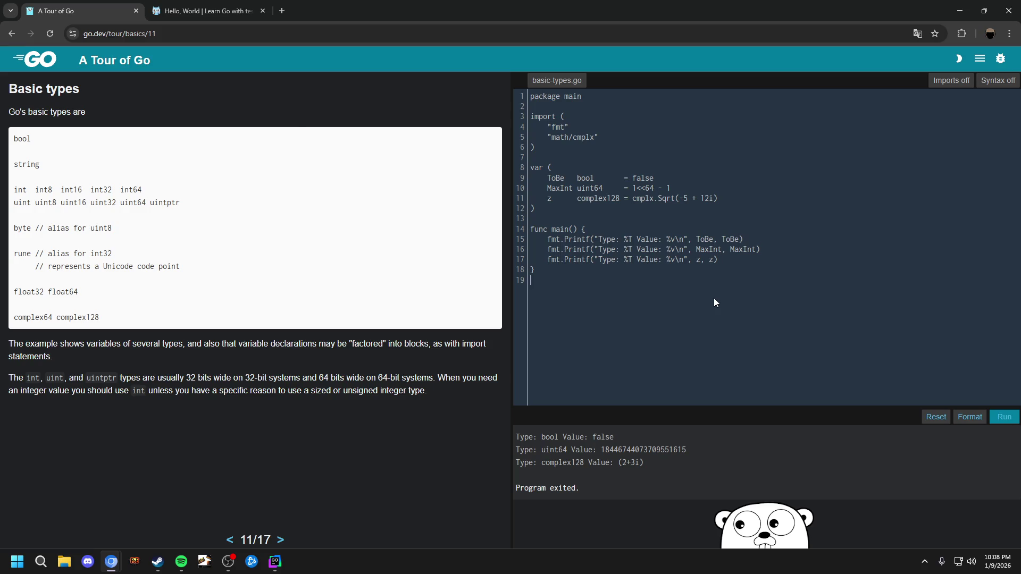
{"action": "key", "text": "Page_Down"}
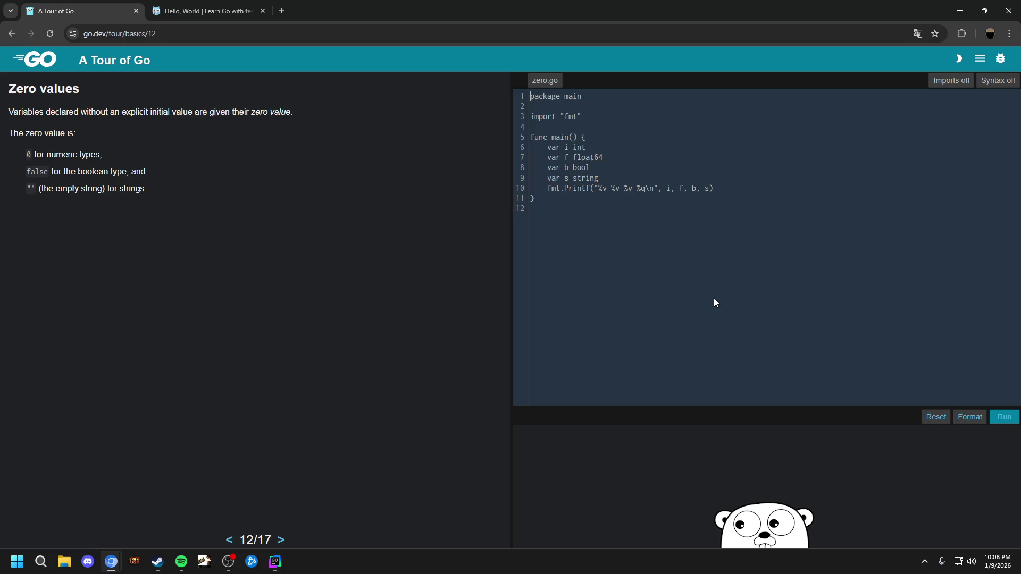
Run zero.go on lesson 12/17, 'Zero values', to print 0 0 false ""
{"action": "key", "text": "shift+Return"}
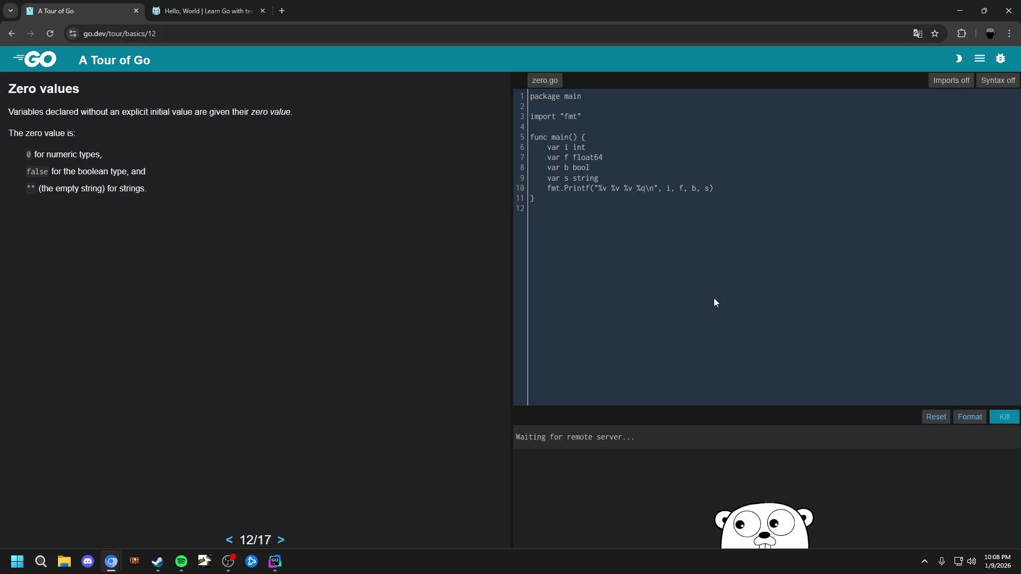